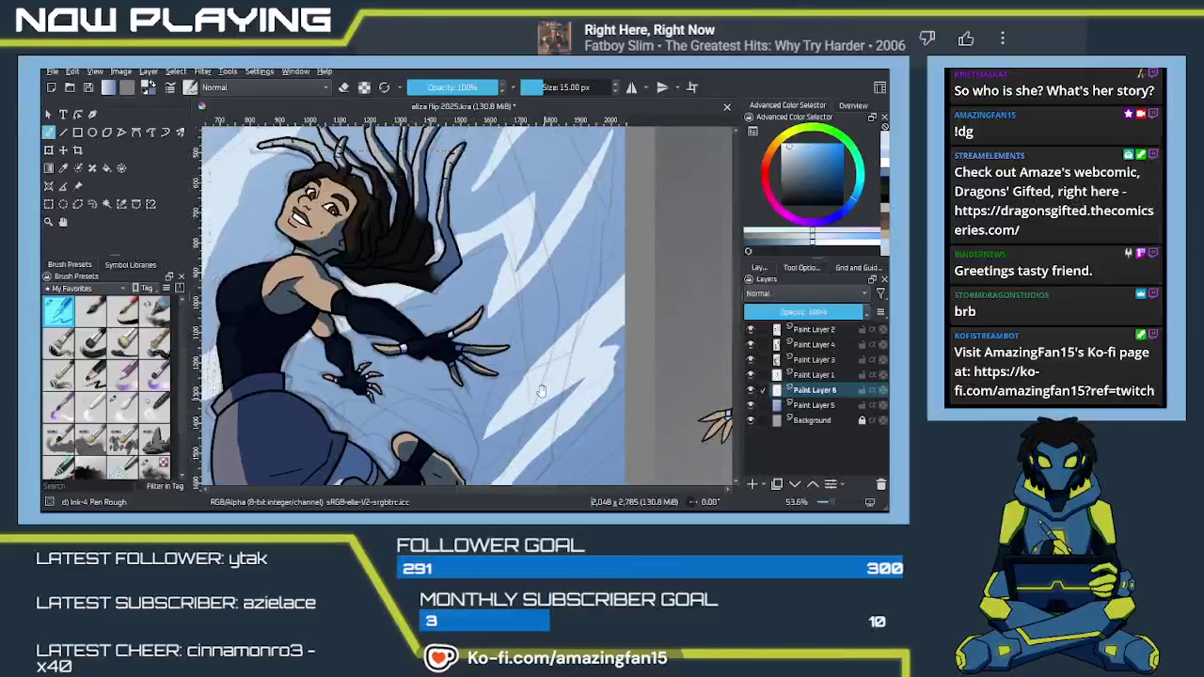
# Zoom out and sample the medium blue of the girl's sky as the painting colour
pyautogui.press('-')
pyautogui.scroll(-4, 558, 383)
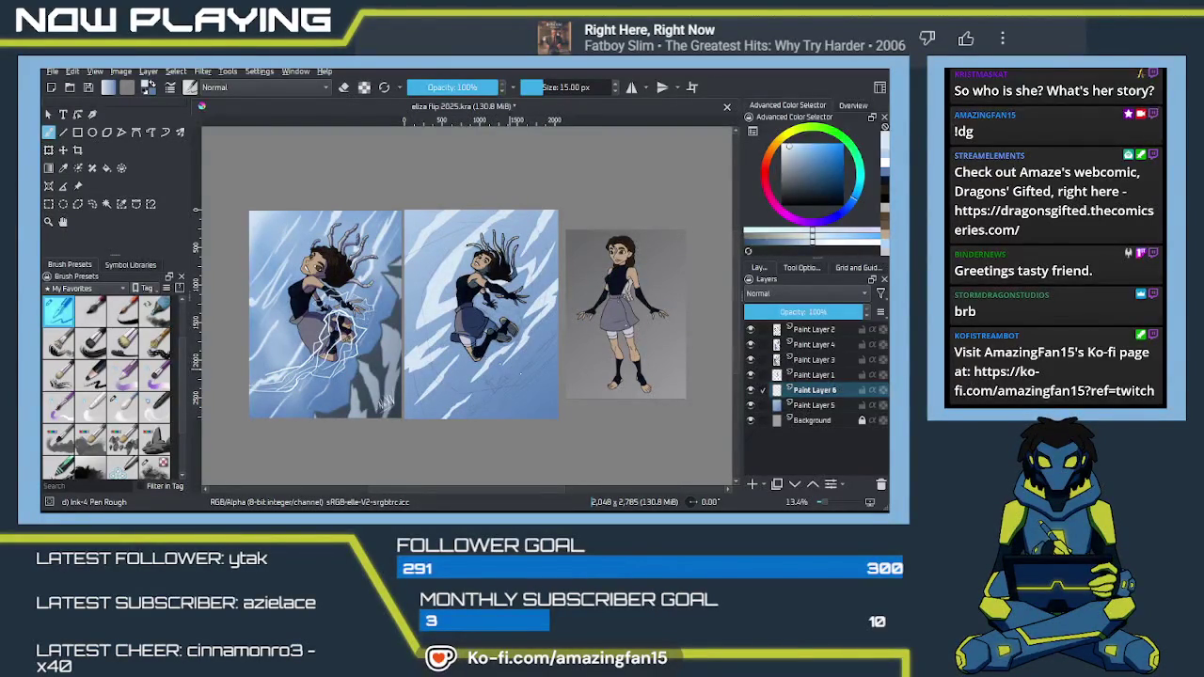
pyautogui.press('p')
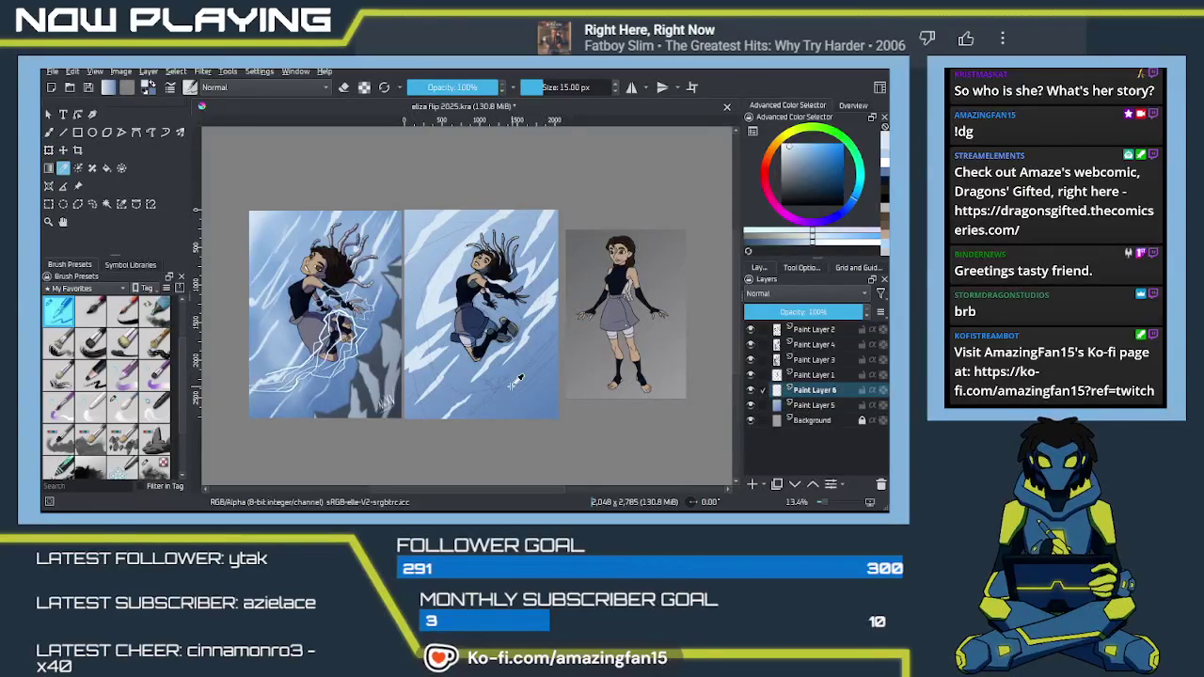
pyautogui.click(555, 406)
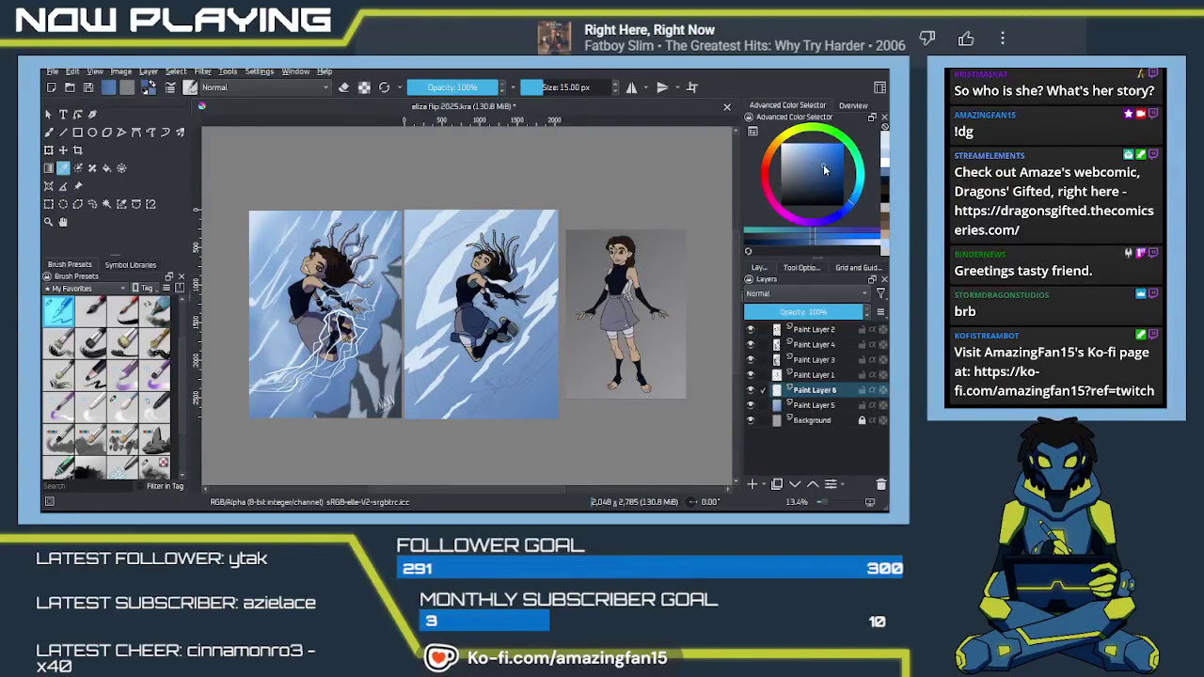
# Zoom into the middle drawing, try a dark line toward the girl's head, then undo it
pyautogui.press('b')
pyautogui.scroll(5, 409, 283)
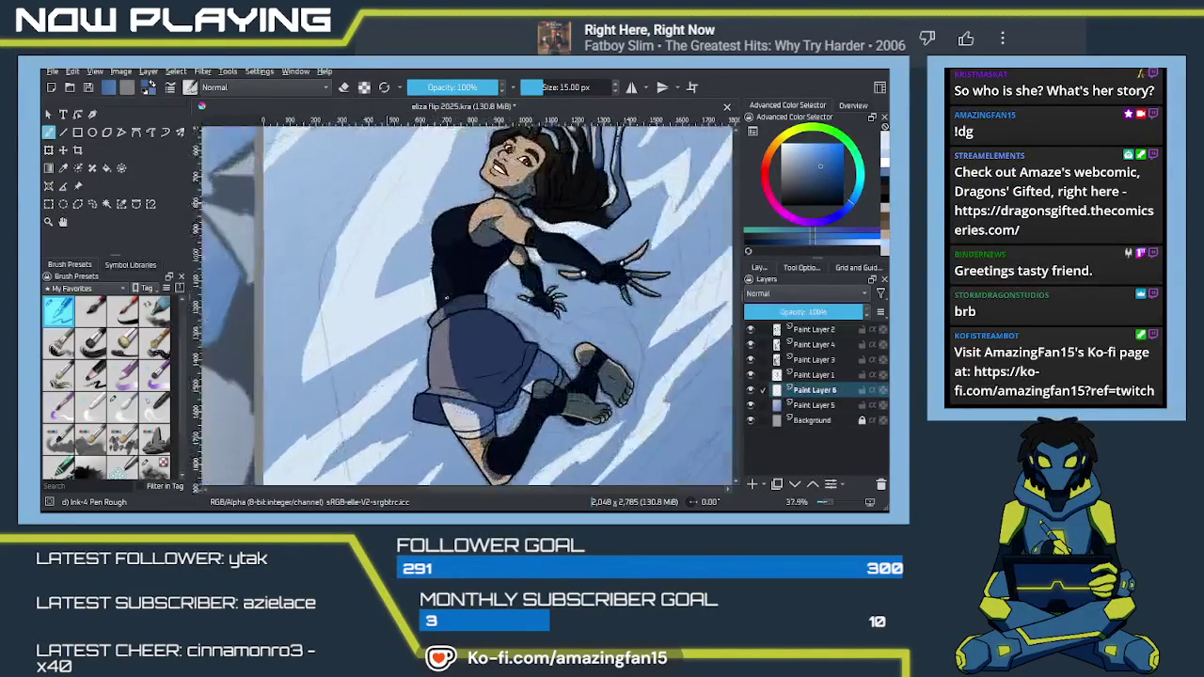
pyautogui.scroll(3, 454, 334)
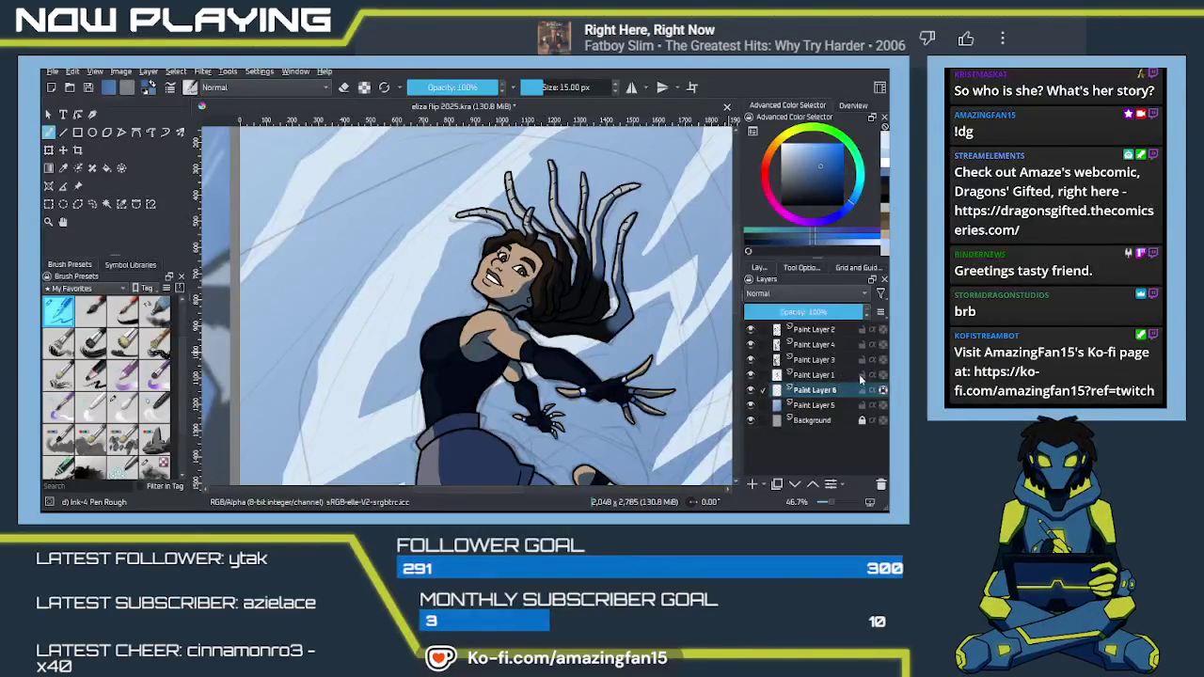
pyautogui.scroll(2, 594, 320)
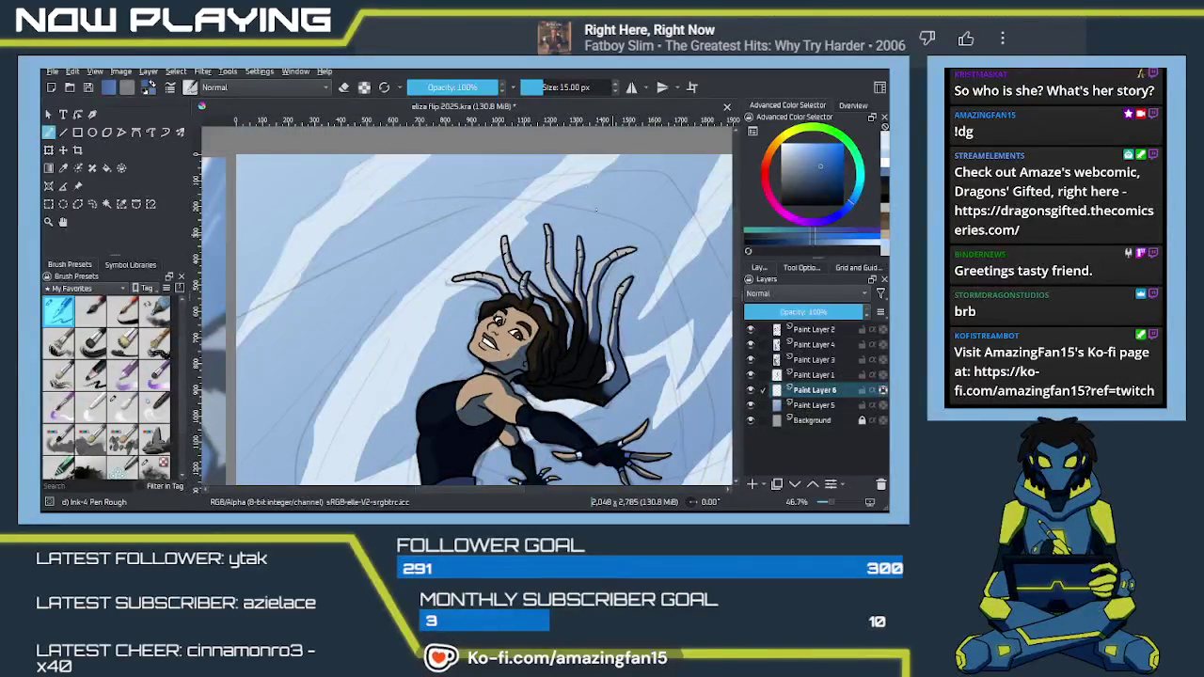
pyautogui.moveTo(594, 159); pyautogui.dragTo(564, 174)
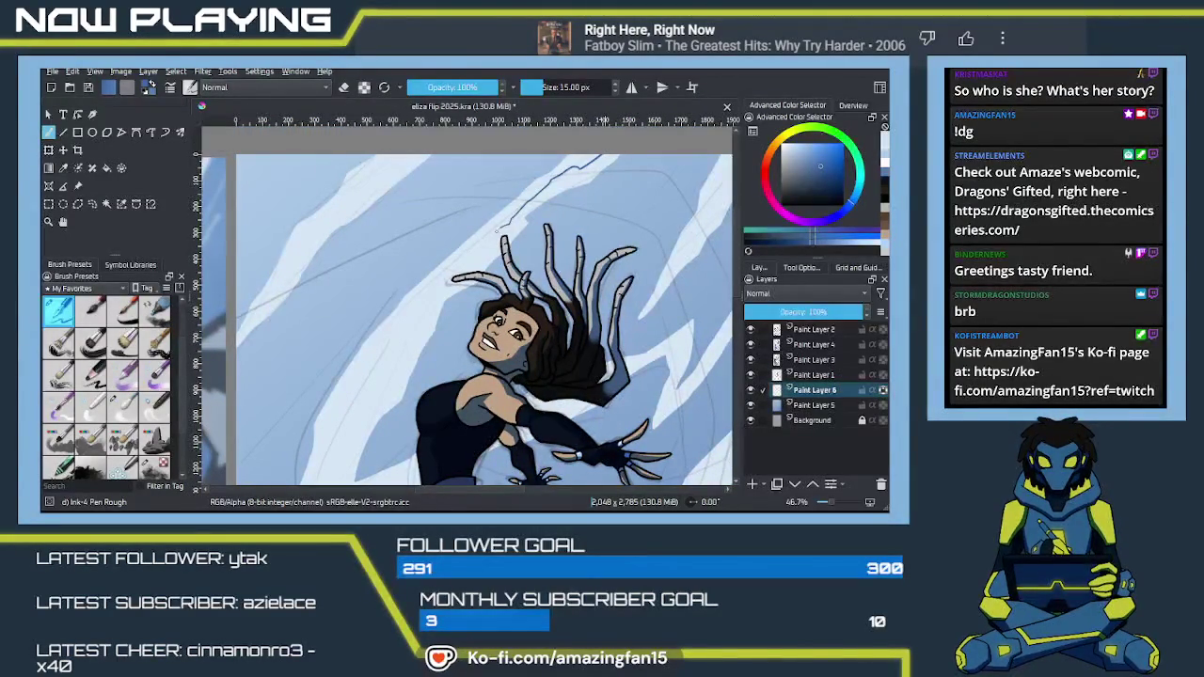
pyautogui.moveTo(487, 246); pyautogui.dragTo(414, 337)
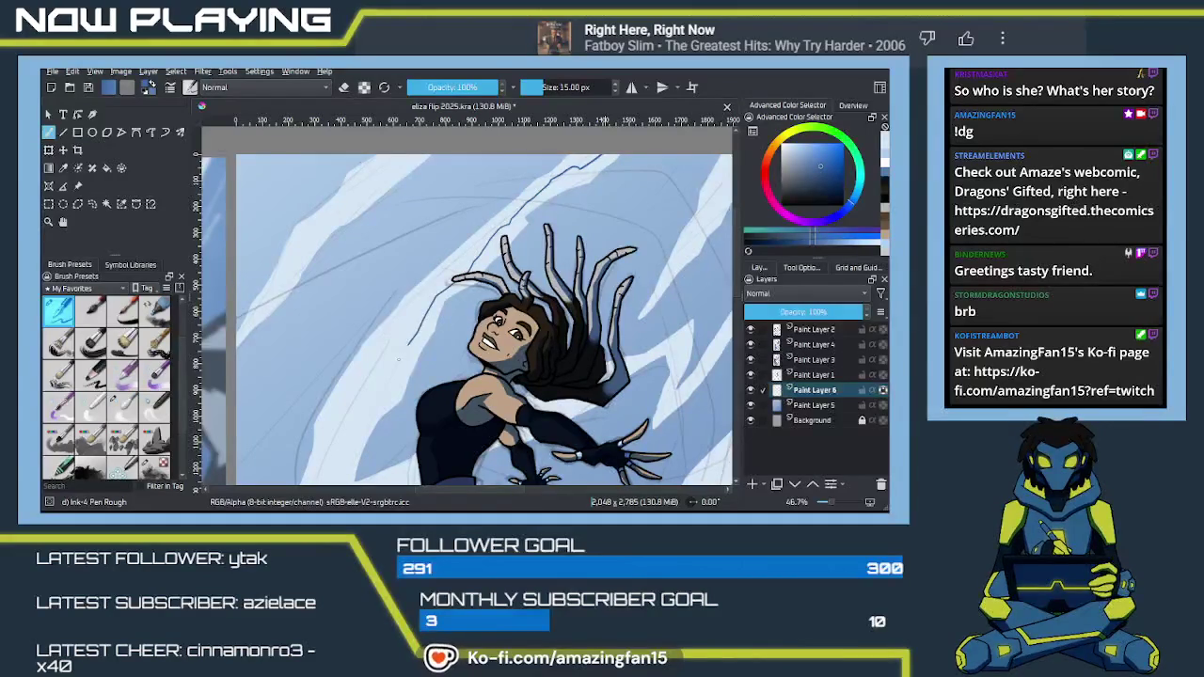
pyautogui.hotkey('ctrl', 'z')
# Sample the streak's pale blue, darken it slightly, and ink a short line atop the sky
pyautogui.press('p')
pyautogui.click(393, 326)
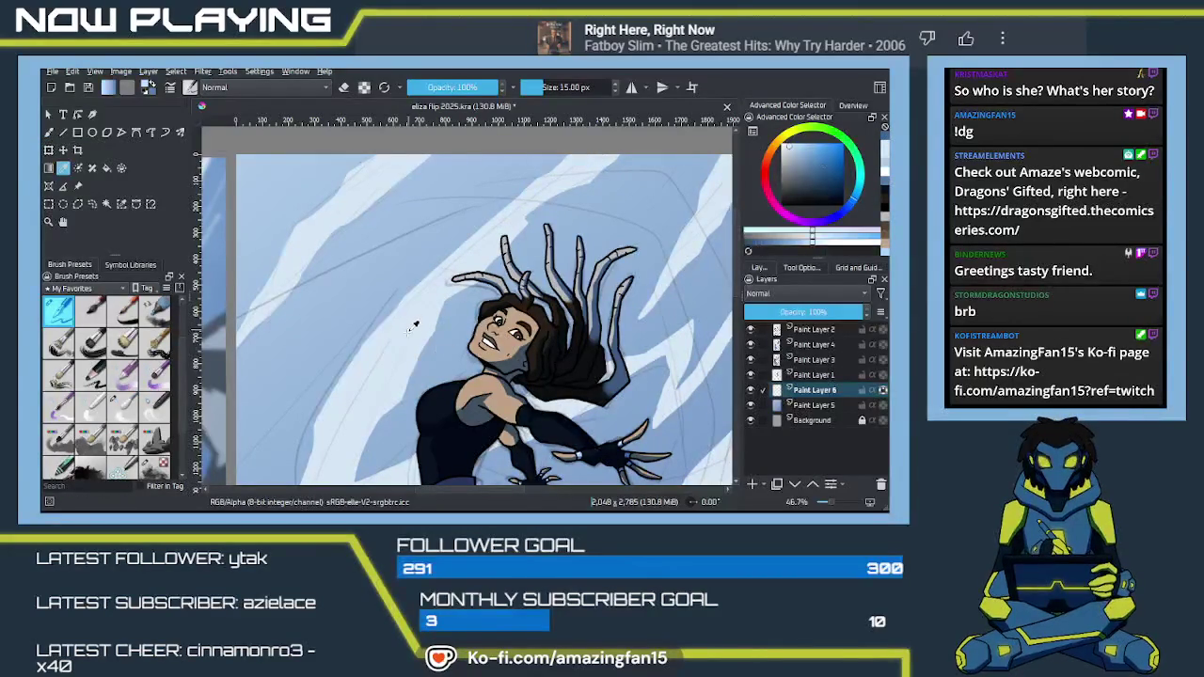
pyautogui.moveTo(787, 159); pyautogui.dragTo(811, 161)
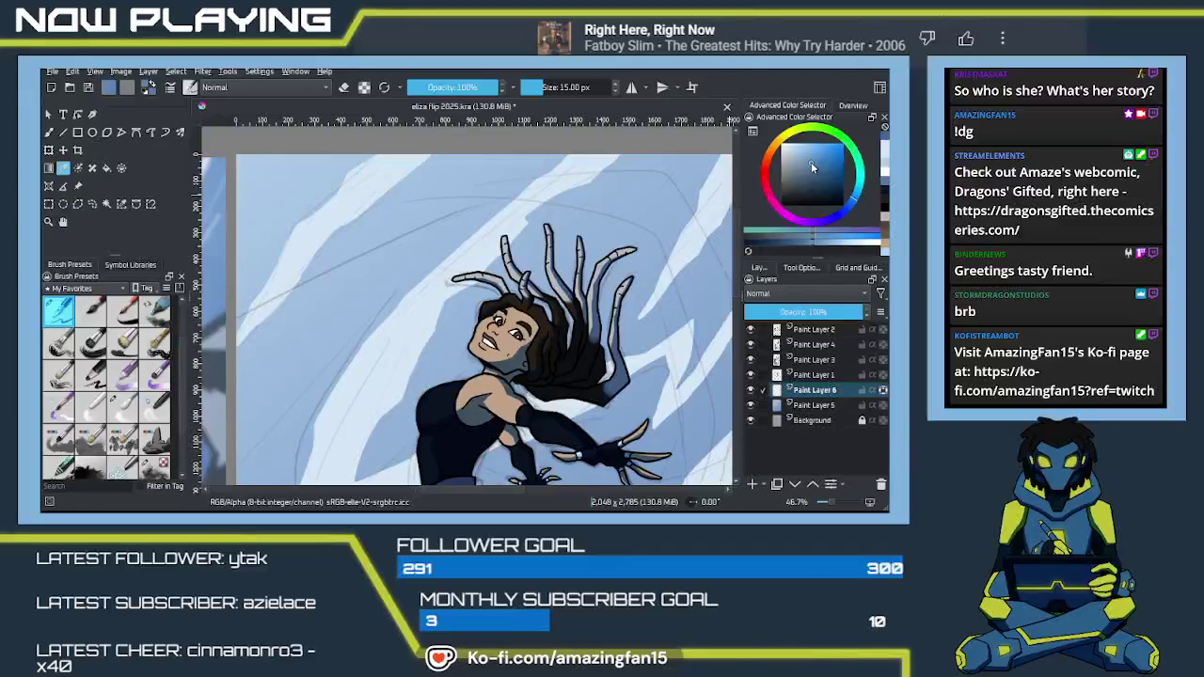
pyautogui.press('b')
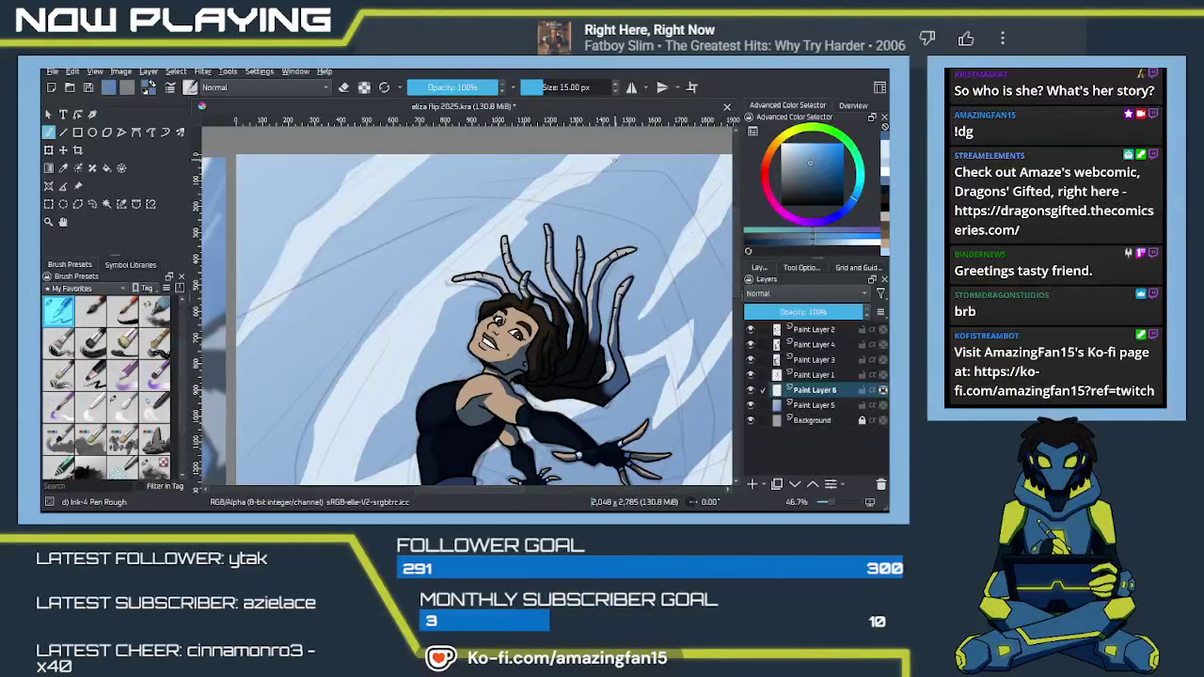
pyautogui.moveTo(607, 154); pyautogui.dragTo(558, 178)
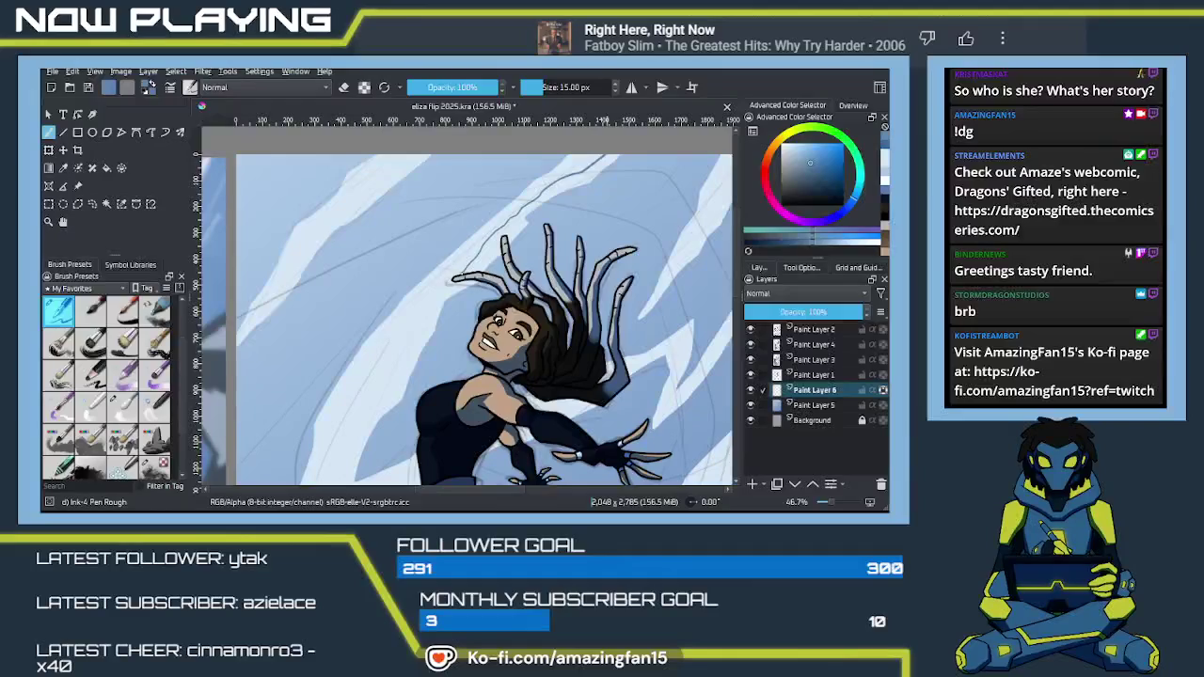
# Extend the thin dark lightning line down-left through the sky, rotating the figure upright
pyautogui.moveTo(458, 280)
pyautogui.mouseDown()
pyautogui.moveTo(367, 386)
pyautogui.moveTo(357, 432)
pyautogui.moveTo(402, 259)
pyautogui.moveTo(379, 275)
pyautogui.moveTo(336, 361)
pyautogui.mouseUp()
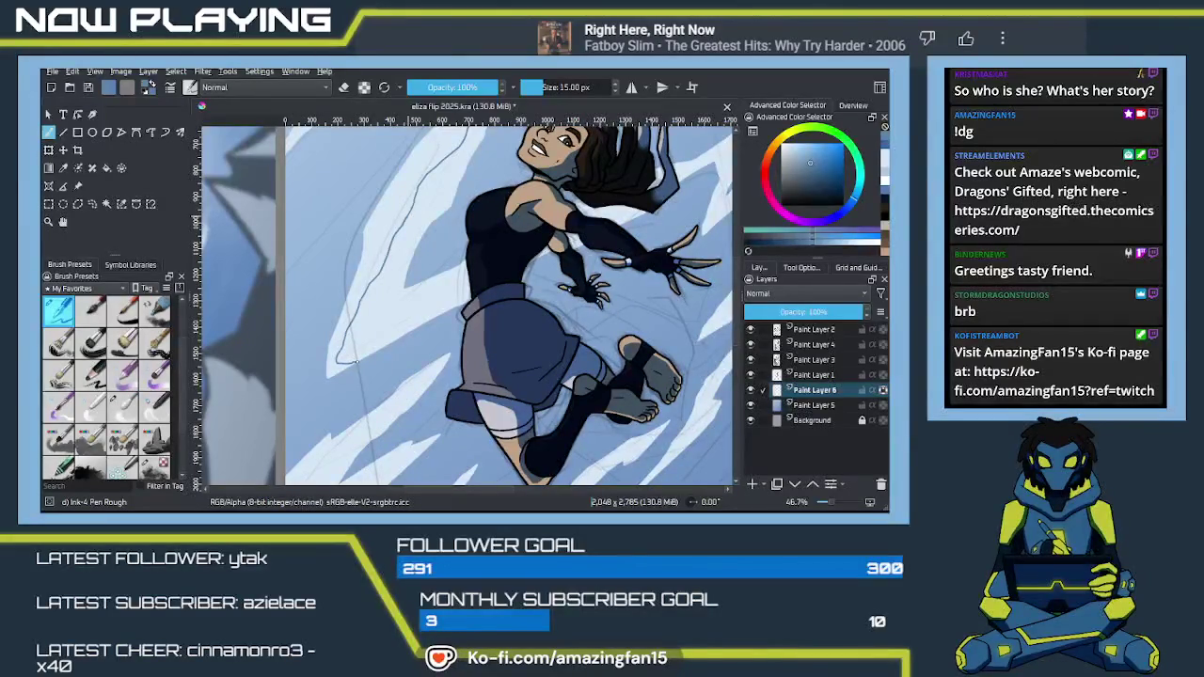
pyautogui.moveTo(409, 303)
pyautogui.mouseDown()
pyautogui.moveTo(352, 421)
pyautogui.moveTo(358, 312)
pyautogui.mouseUp()
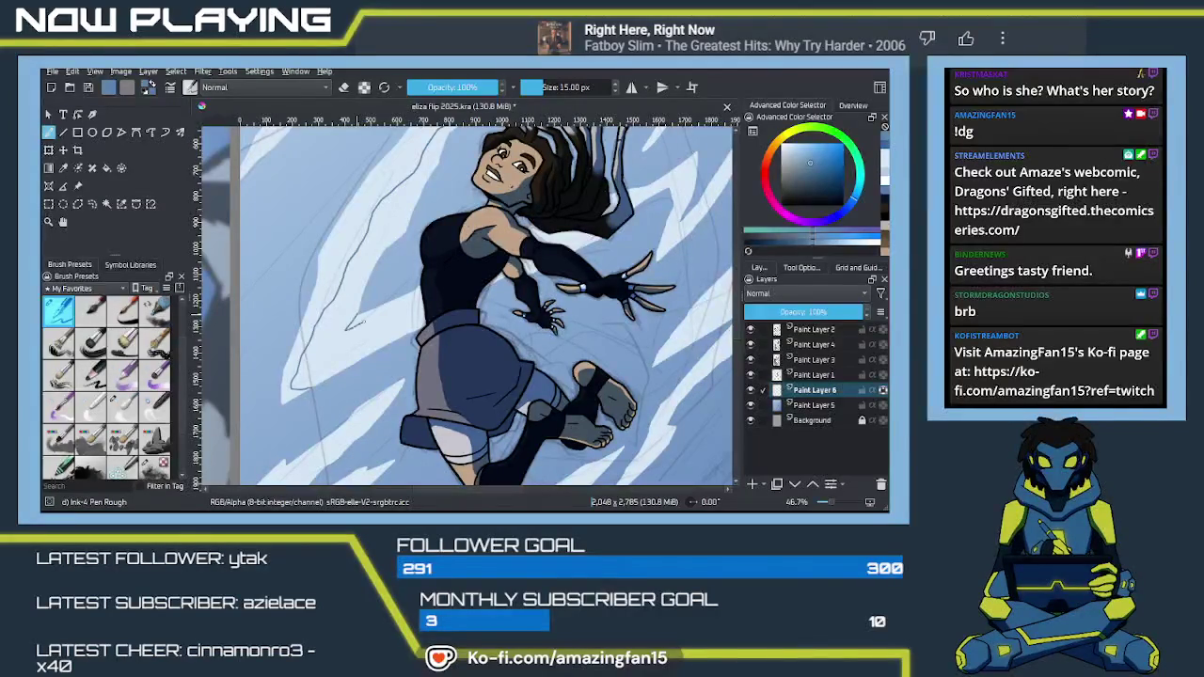
pyautogui.moveTo(356, 317); pyautogui.dragTo(352, 325)
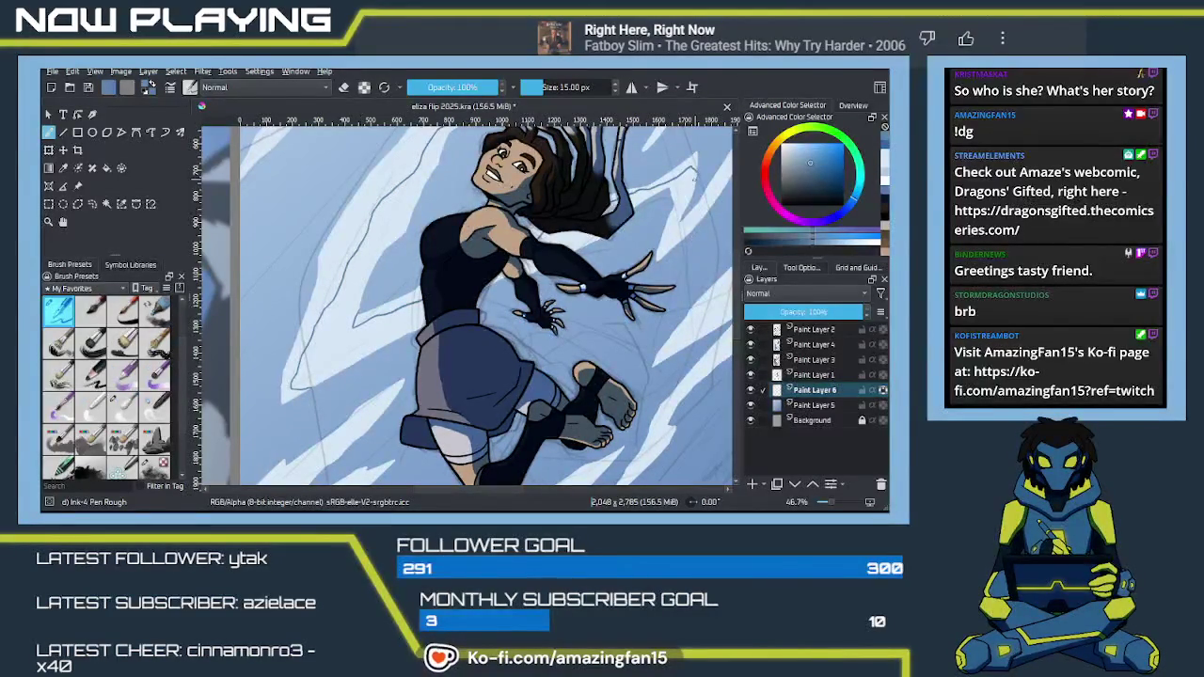
pyautogui.moveTo(692, 175); pyautogui.dragTo(501, 303)
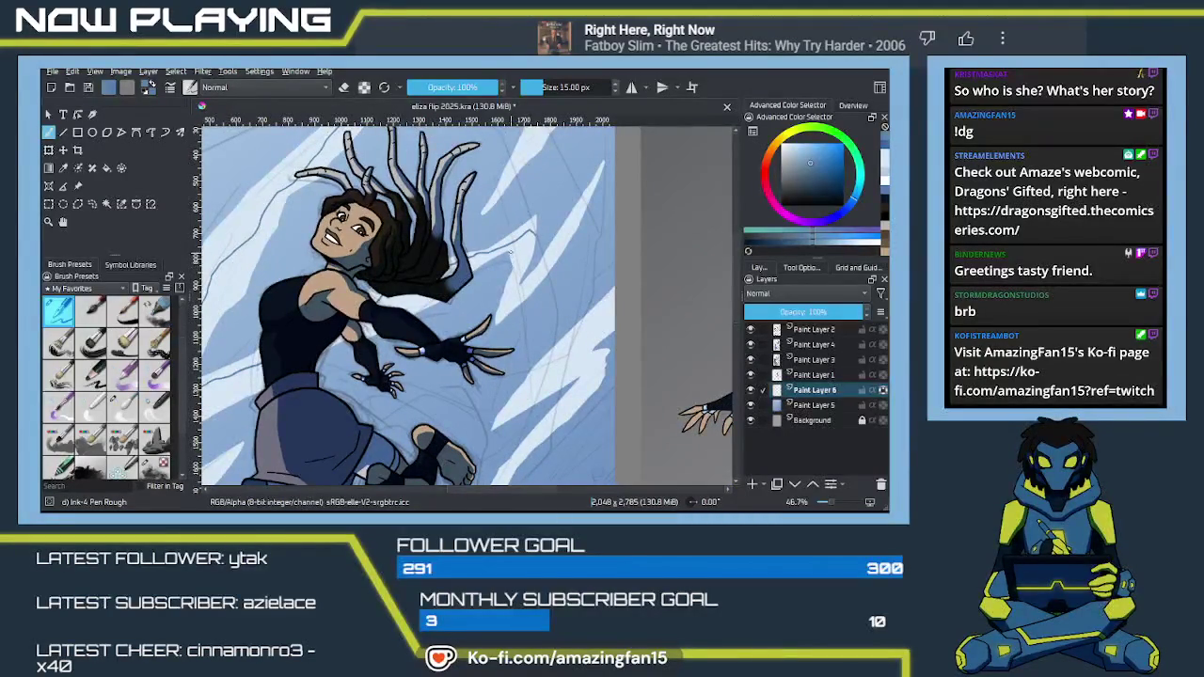
# Add short thin lightning strokes in the upper sky and right of the tendrils
pyautogui.moveTo(513, 258); pyautogui.dragTo(517, 272)
pyautogui.moveTo(529, 292); pyautogui.dragTo(447, 344)
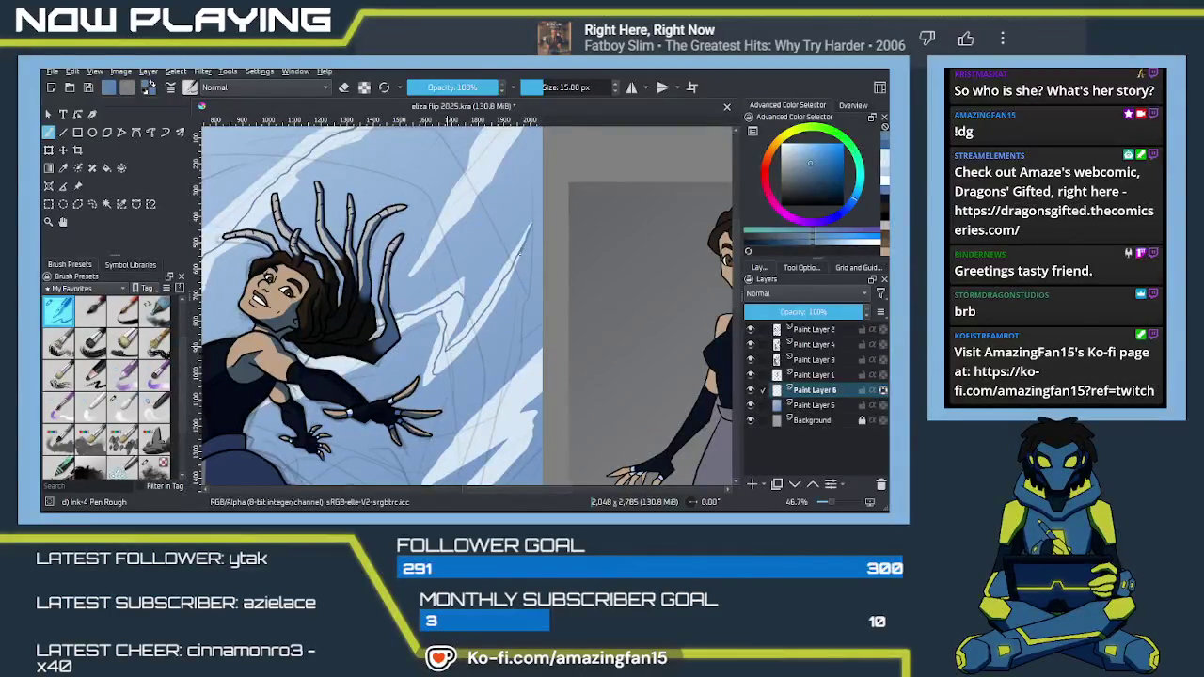
pyautogui.hotkey('ctrl', 't')
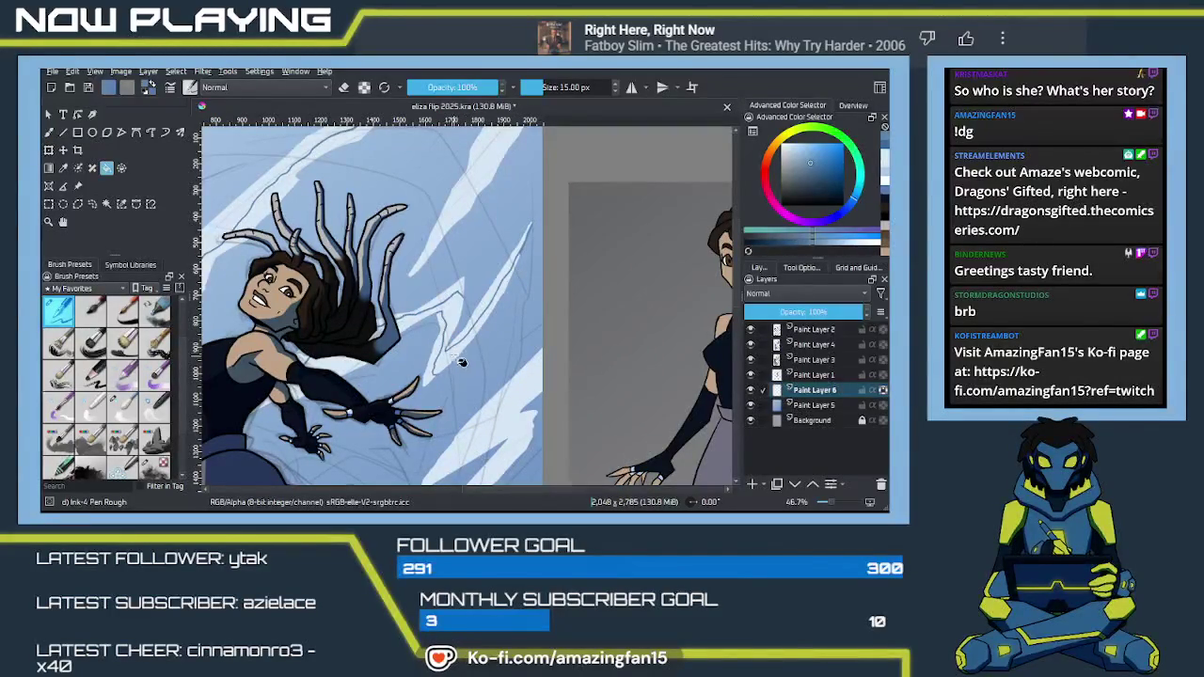
pyautogui.moveTo(461, 360)
pyautogui.mouseDown()
pyautogui.moveTo(426, 404)
pyautogui.moveTo(477, 359)
pyautogui.moveTo(434, 383)
pyautogui.mouseUp()
pyautogui.press('b')
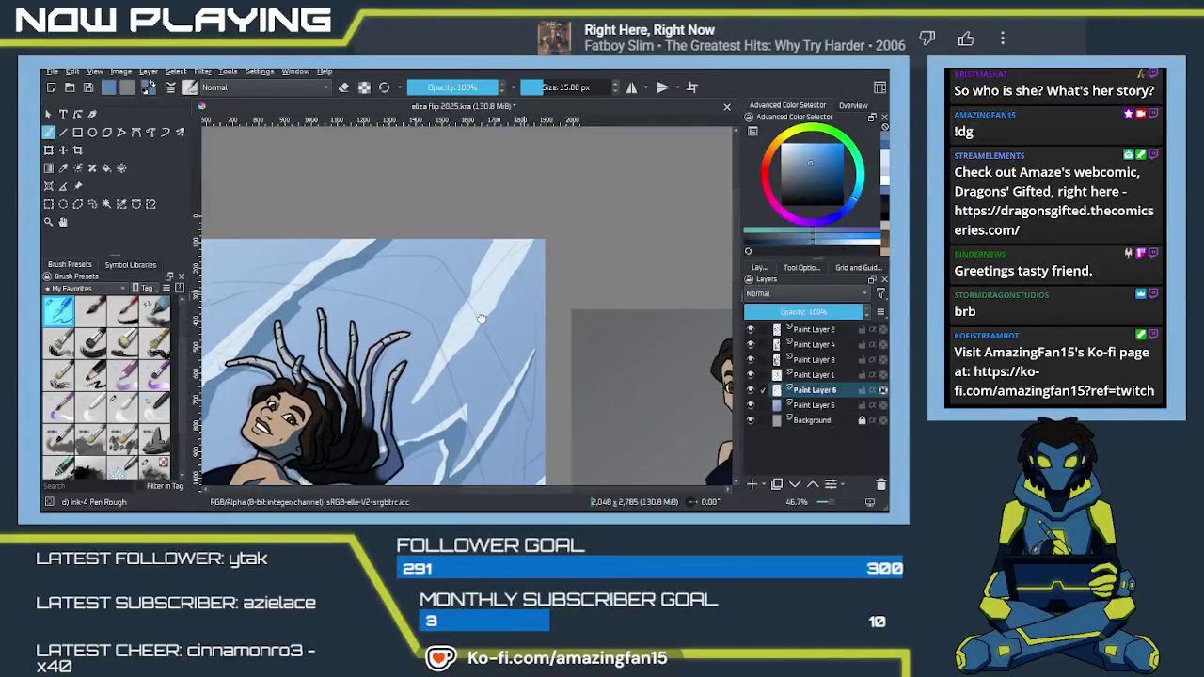
pyautogui.moveTo(500, 242); pyautogui.dragTo(485, 279)
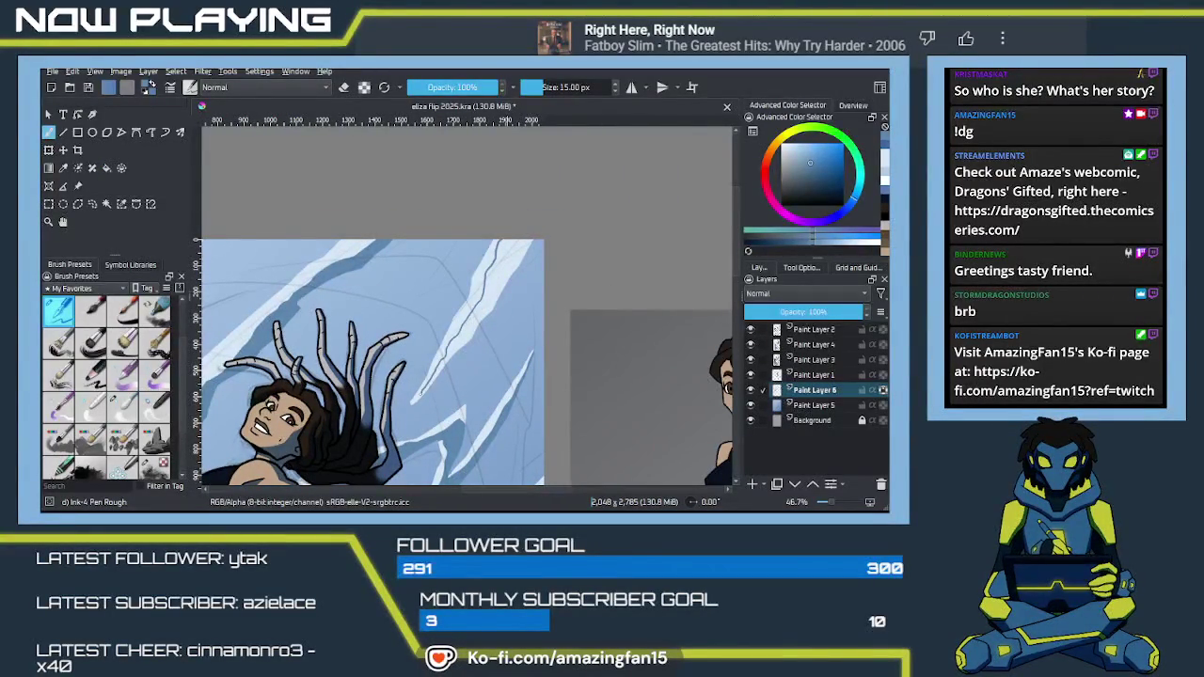
pyautogui.moveTo(529, 356); pyautogui.dragTo(499, 414)
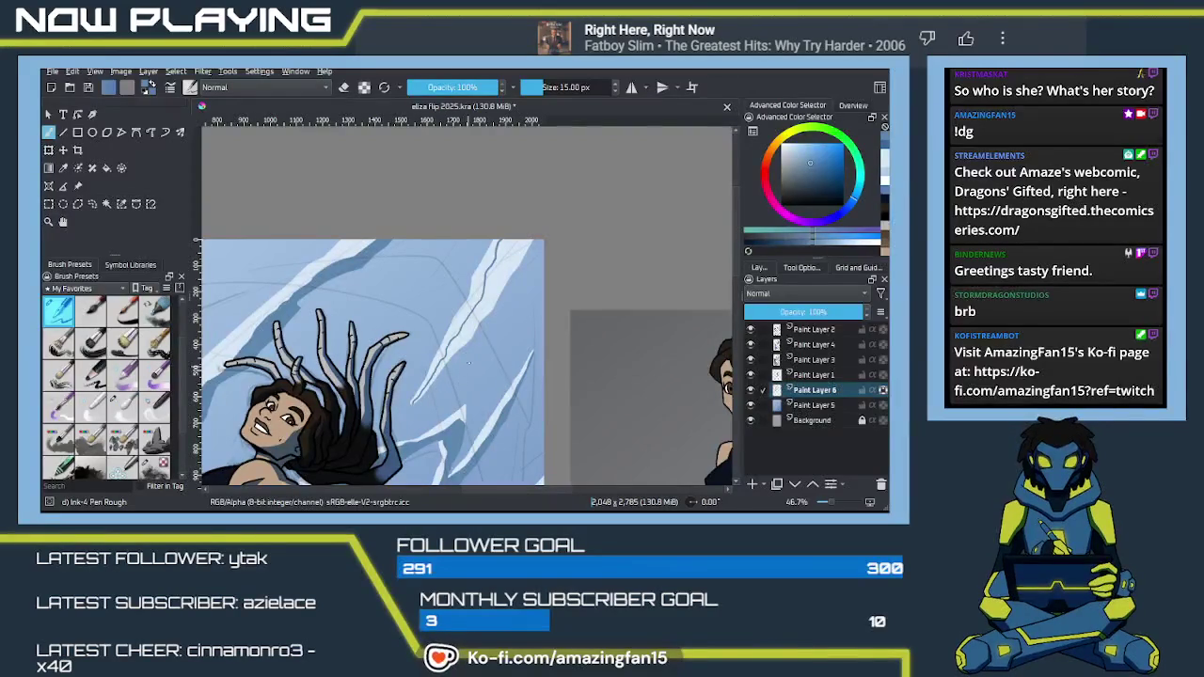
pyautogui.press('f')
pyautogui.moveTo(471, 419); pyautogui.dragTo(443, 390)
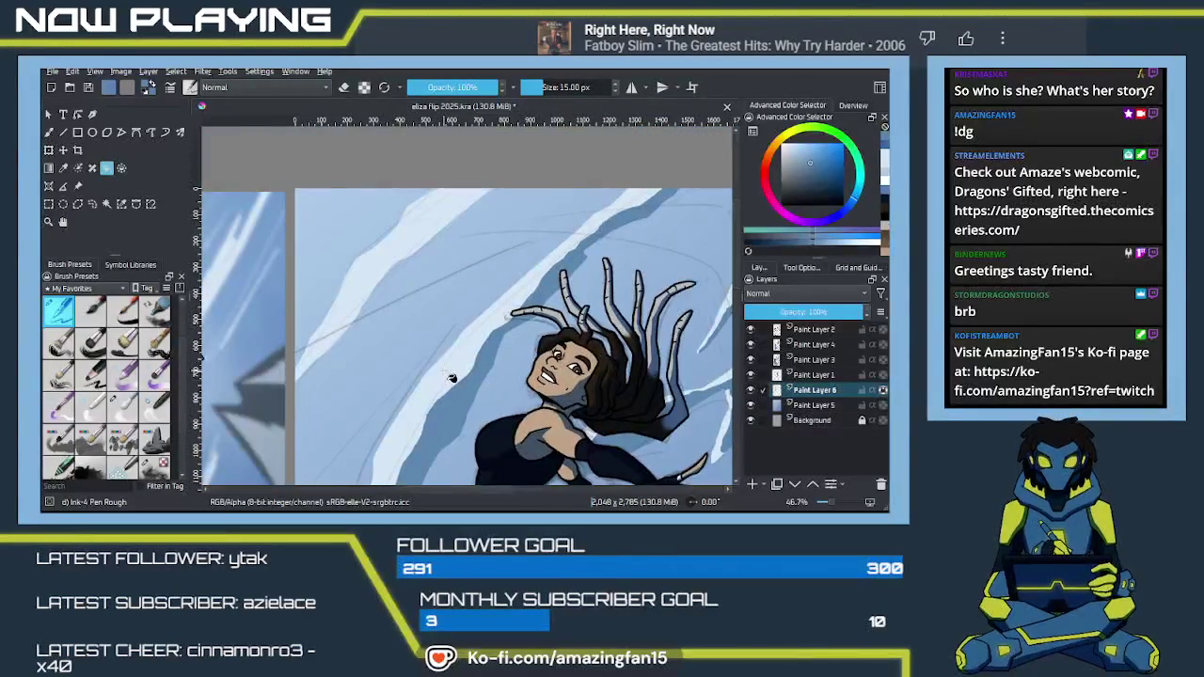
pyautogui.press('b')
pyautogui.moveTo(493, 320)
pyautogui.mouseDown()
pyautogui.moveTo(529, 351)
pyautogui.moveTo(556, 328)
pyautogui.moveTo(573, 215)
pyautogui.mouseUp()
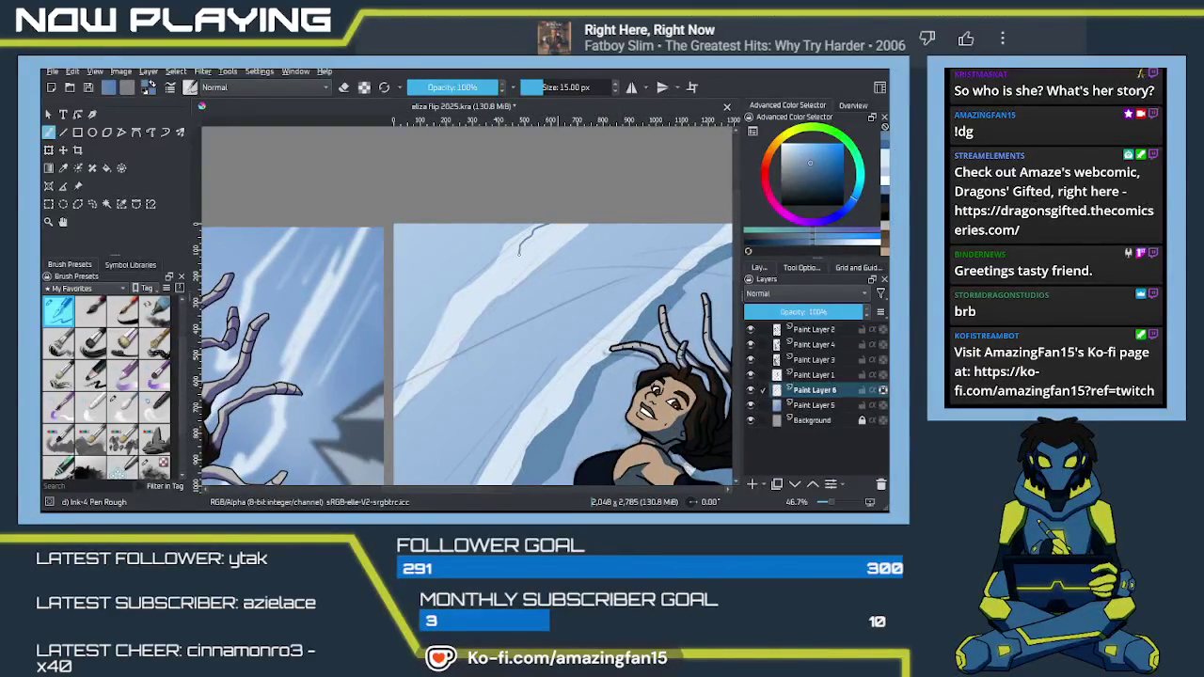
# Undo a bad stroke and redraw the lightning line zigzagging down-left from the sky's top
pyautogui.hotkey('ctrl', 'z')
pyautogui.moveTo(535, 229); pyautogui.dragTo(513, 250)
pyautogui.moveTo(470, 299); pyautogui.dragTo(452, 313)
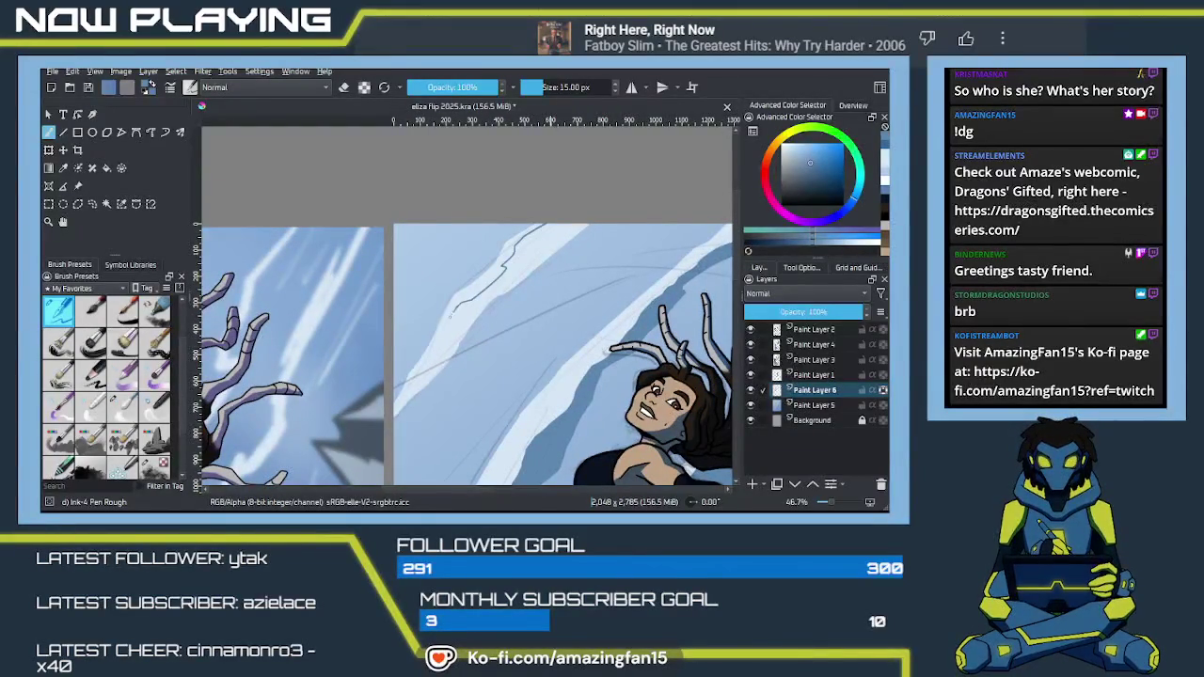
pyautogui.moveTo(423, 367); pyautogui.dragTo(415, 381)
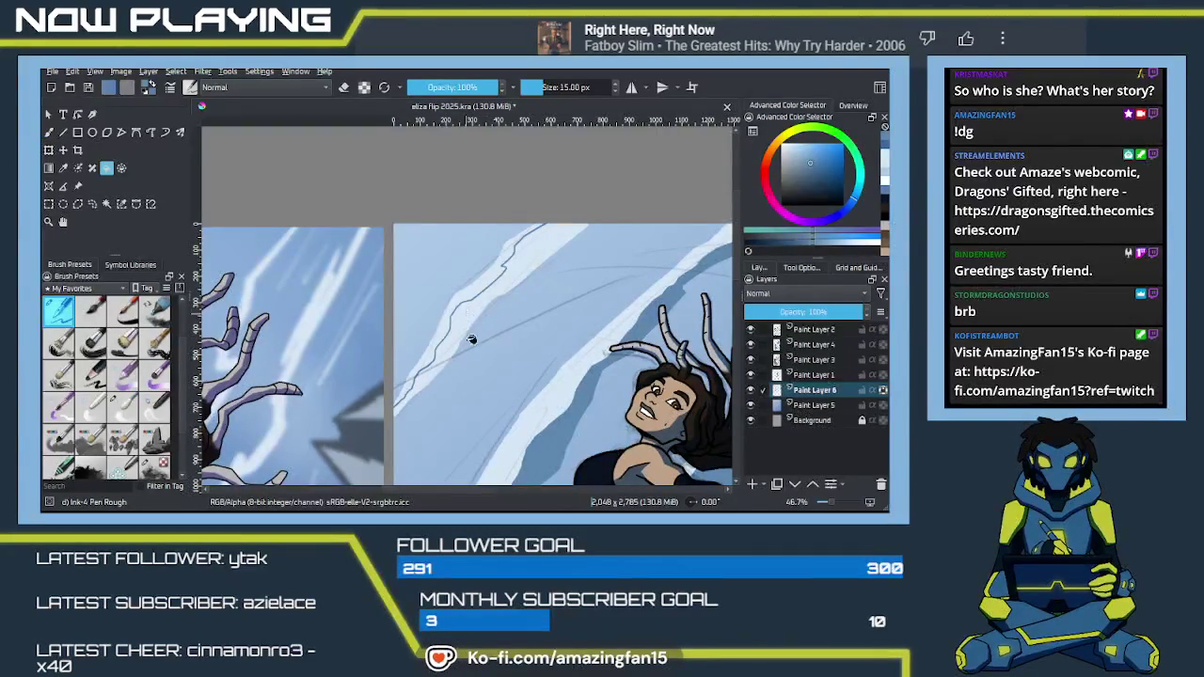
pyautogui.moveTo(530, 417)
pyautogui.mouseDown()
pyautogui.moveTo(473, 364)
pyautogui.moveTo(442, 188)
pyautogui.mouseUp()
pyautogui.moveTo(484, 442); pyautogui.dragTo(454, 283)
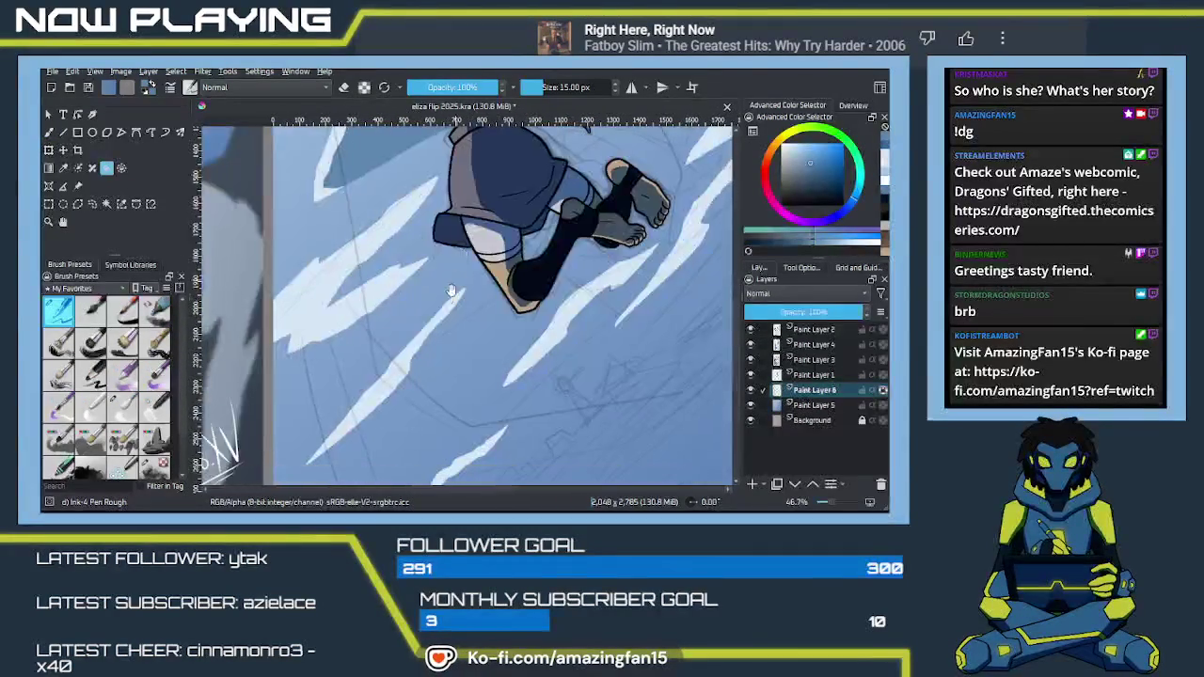
# Trace an inner line in the first leg streak and fill its inside darker light blue
pyautogui.moveTo(423, 347)
pyautogui.mouseDown()
pyautogui.moveTo(431, 247)
pyautogui.moveTo(497, 370)
pyautogui.mouseUp()
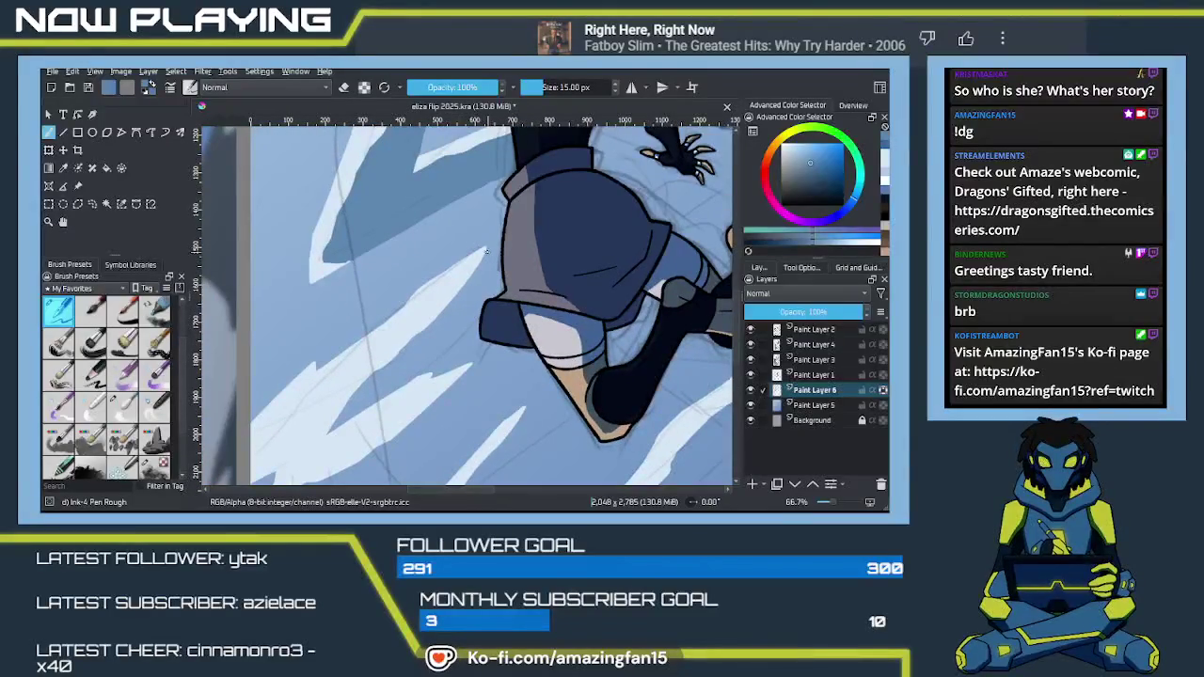
pyautogui.moveTo(441, 285)
pyautogui.mouseDown()
pyautogui.moveTo(339, 375)
pyautogui.moveTo(391, 294)
pyautogui.mouseUp()
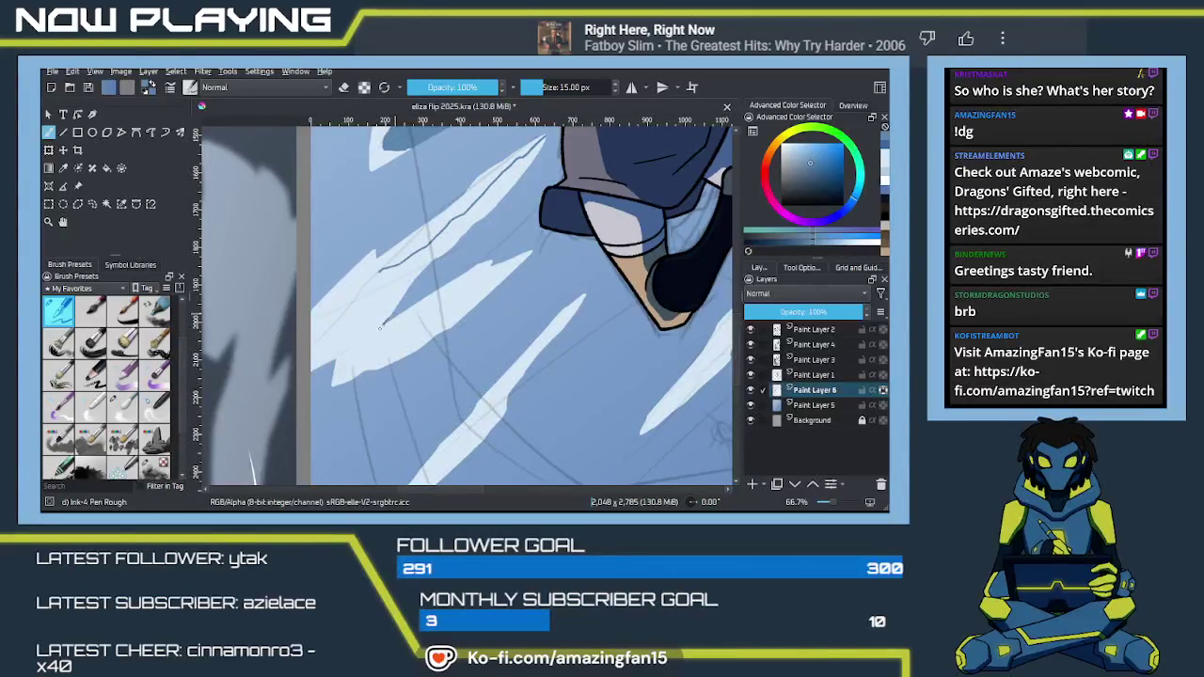
pyautogui.moveTo(374, 339); pyautogui.dragTo(429, 307)
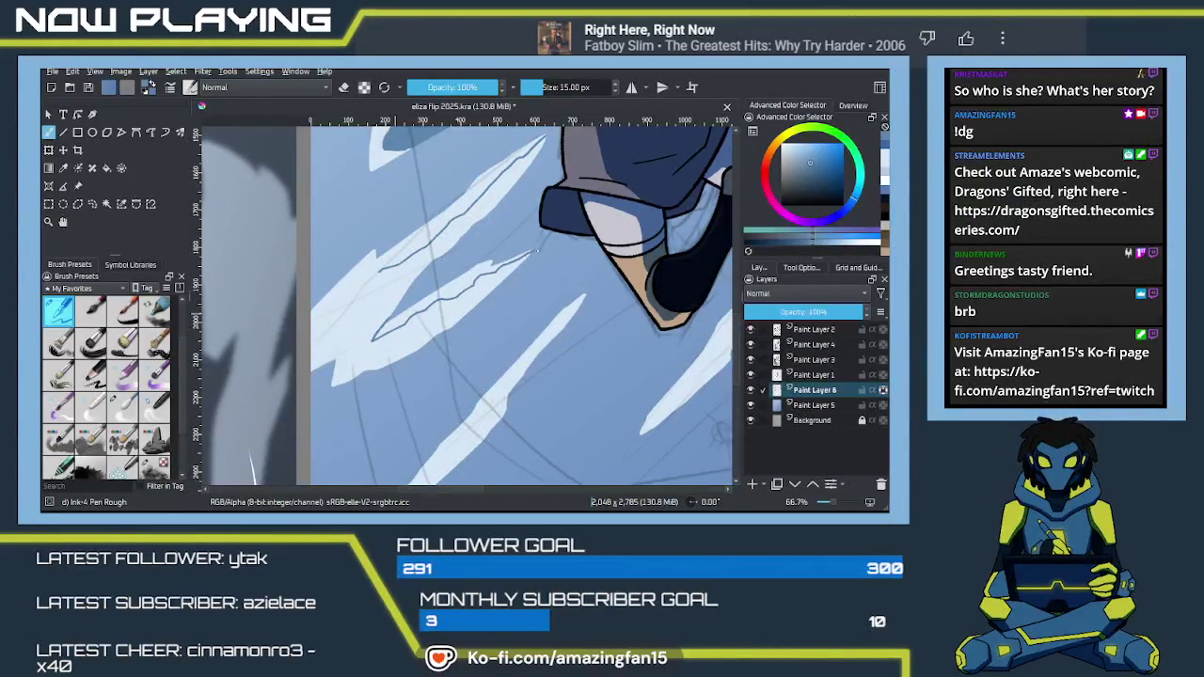
pyautogui.moveTo(384, 267); pyautogui.dragTo(478, 236)
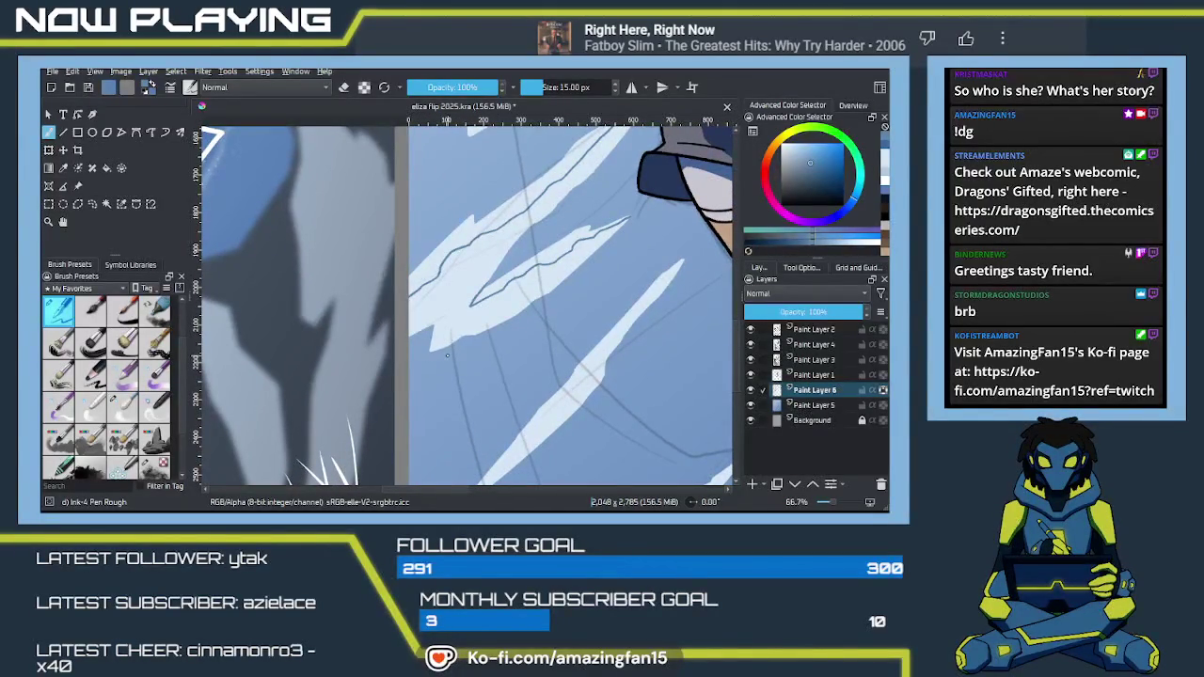
pyautogui.moveTo(470, 247); pyautogui.dragTo(411, 290)
pyautogui.press('f')
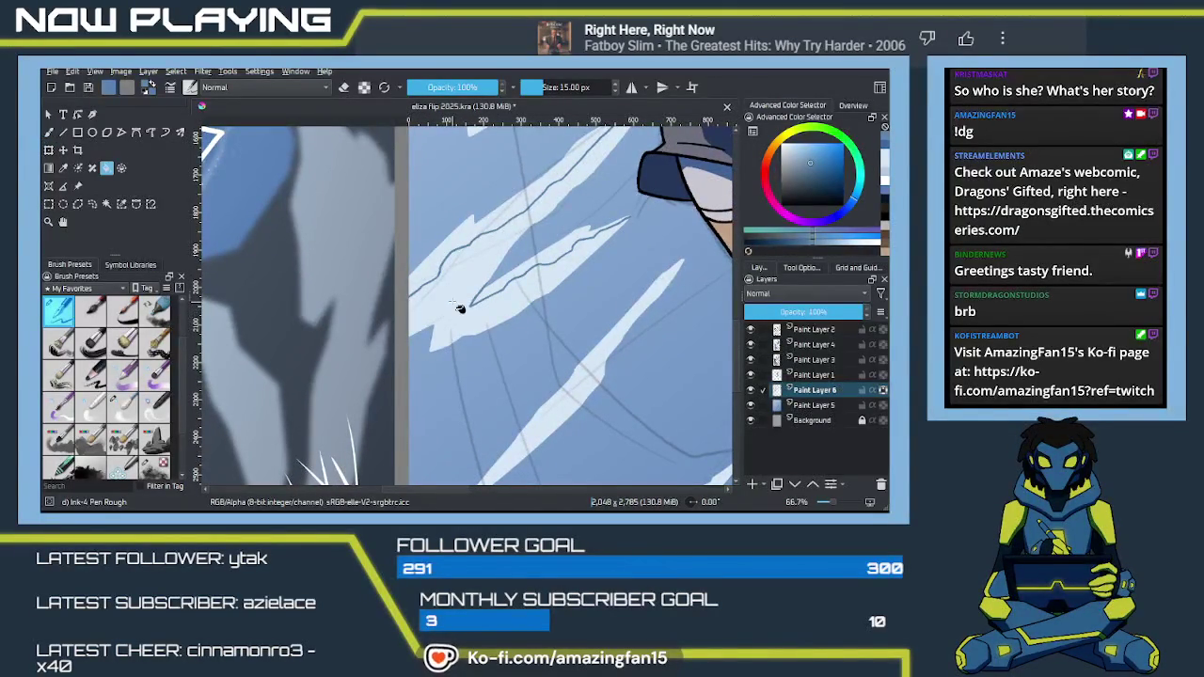
pyautogui.click(462, 299)
pyautogui.moveTo(525, 302); pyautogui.dragTo(500, 371)
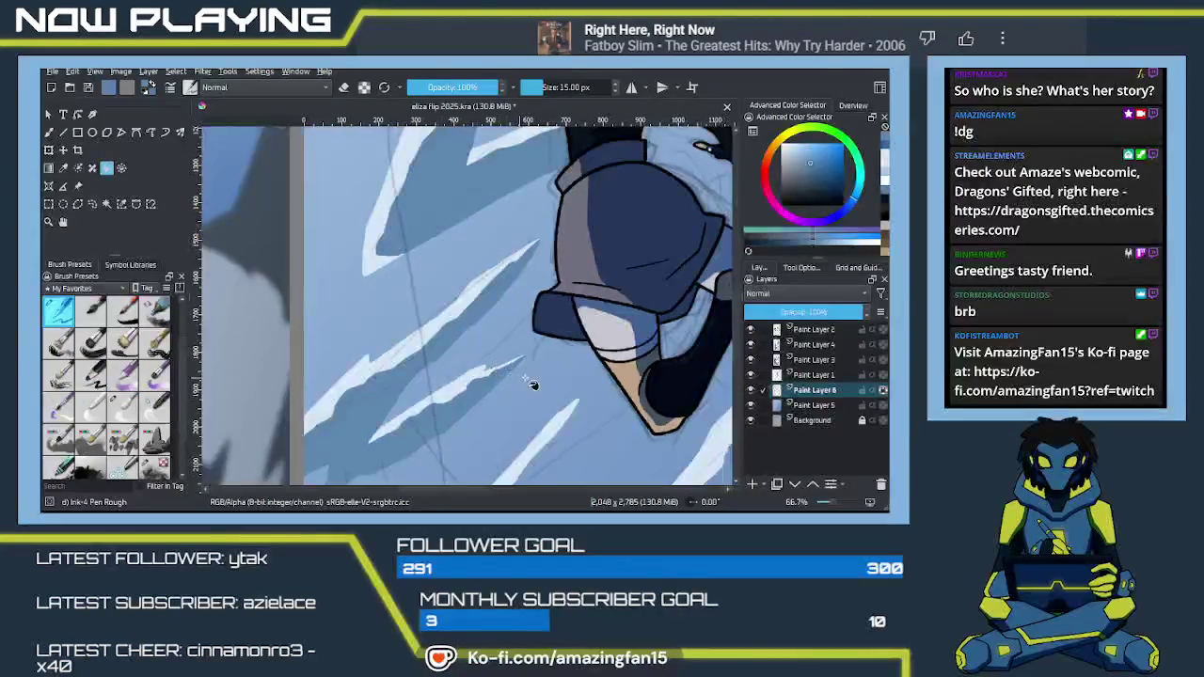
# Redraw the inner line along the long streak and fill that outlined part darker blue
pyautogui.press('b')
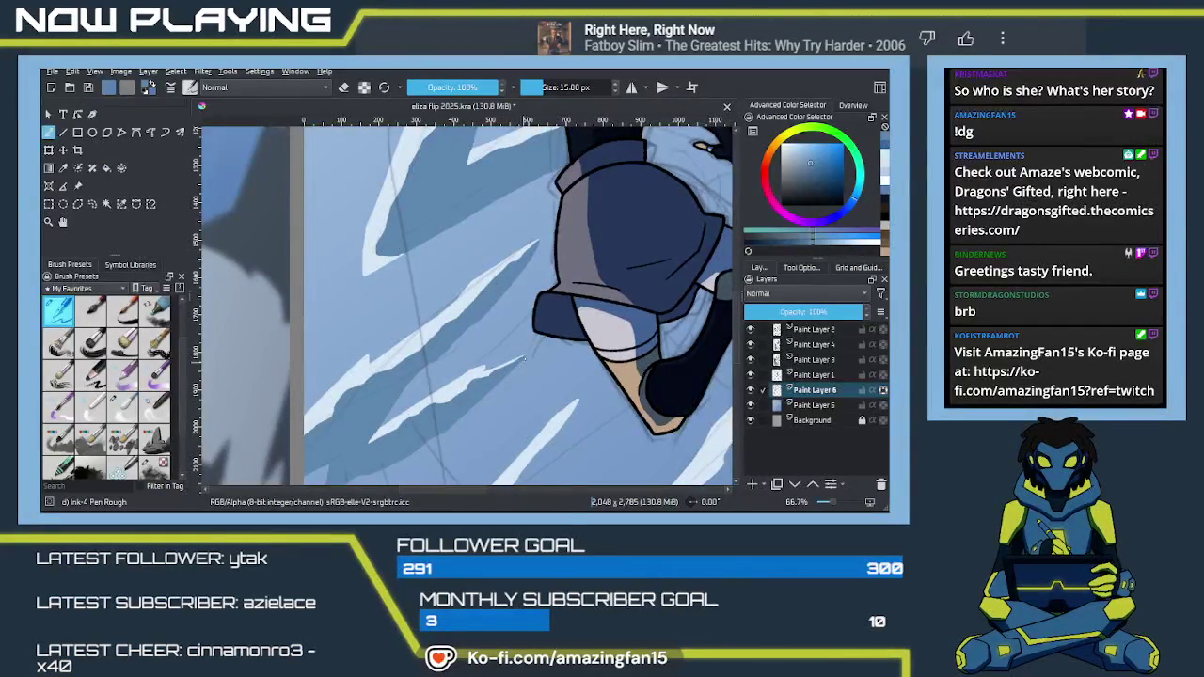
pyautogui.moveTo(526, 226)
pyautogui.mouseDown()
pyautogui.moveTo(475, 405)
pyautogui.moveTo(499, 442)
pyautogui.moveTo(483, 301)
pyautogui.moveTo(449, 304)
pyautogui.moveTo(446, 329)
pyautogui.mouseUp()
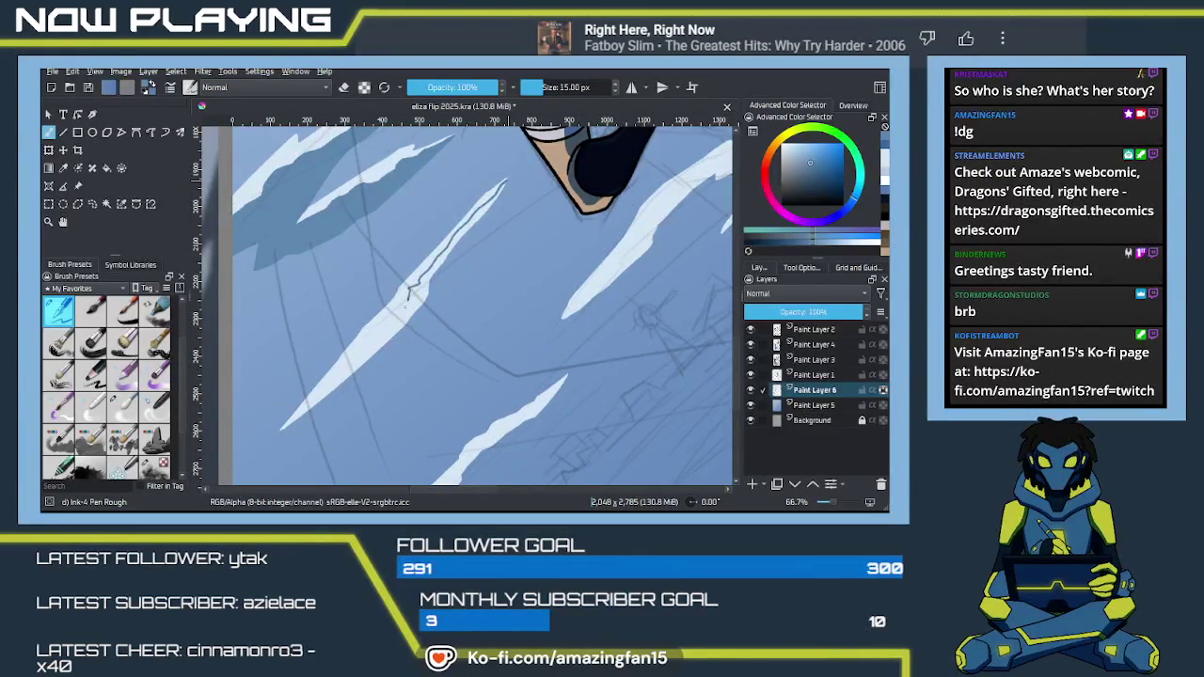
pyautogui.hotkey('ctrl', 'z')
pyautogui.moveTo(505, 182); pyautogui.dragTo(488, 199)
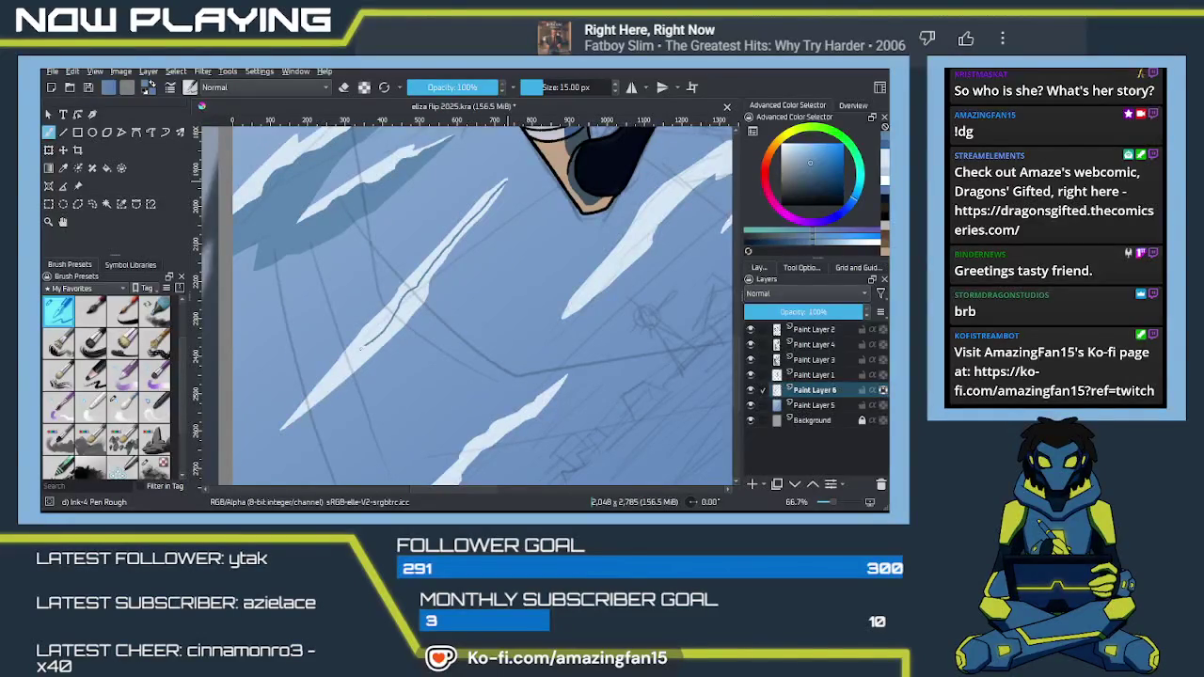
pyautogui.moveTo(367, 345); pyautogui.dragTo(302, 412)
pyautogui.press('f')
pyautogui.click(345, 384)
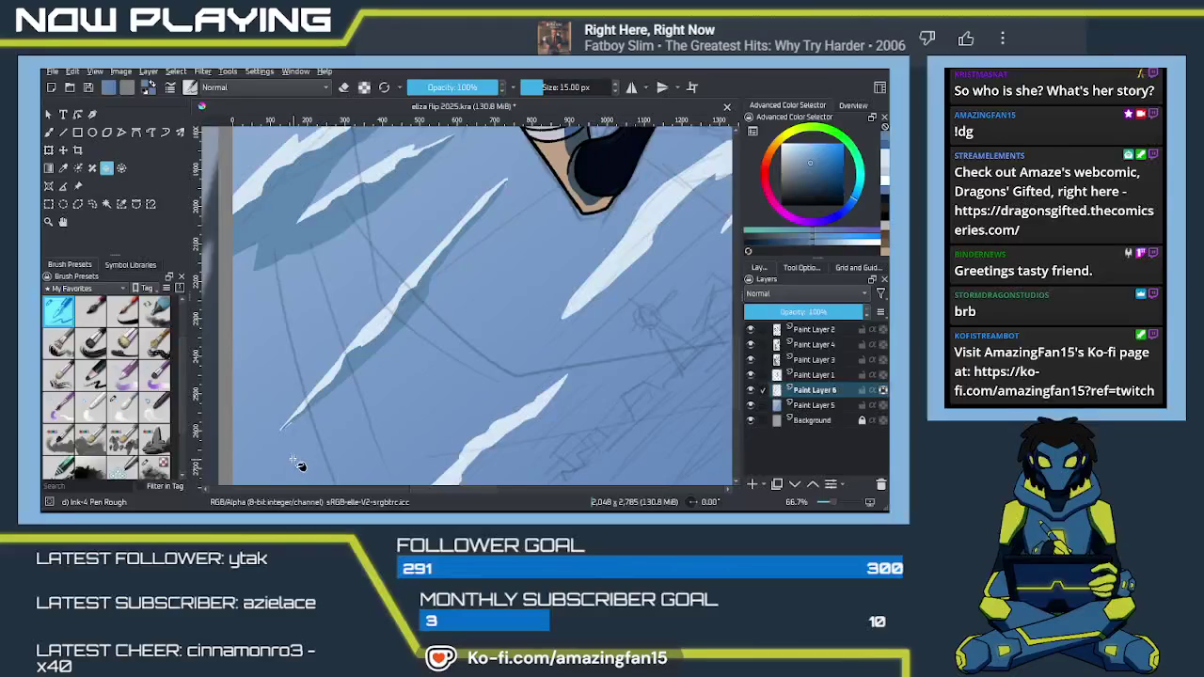
# Draw an inner line along the streak near the feet and fill it darker light blue
pyautogui.press('b')
pyautogui.moveTo(619, 333)
pyautogui.mouseDown()
pyautogui.moveTo(431, 352)
pyautogui.moveTo(417, 375)
pyautogui.moveTo(378, 389)
pyautogui.moveTo(407, 372)
pyautogui.mouseUp()
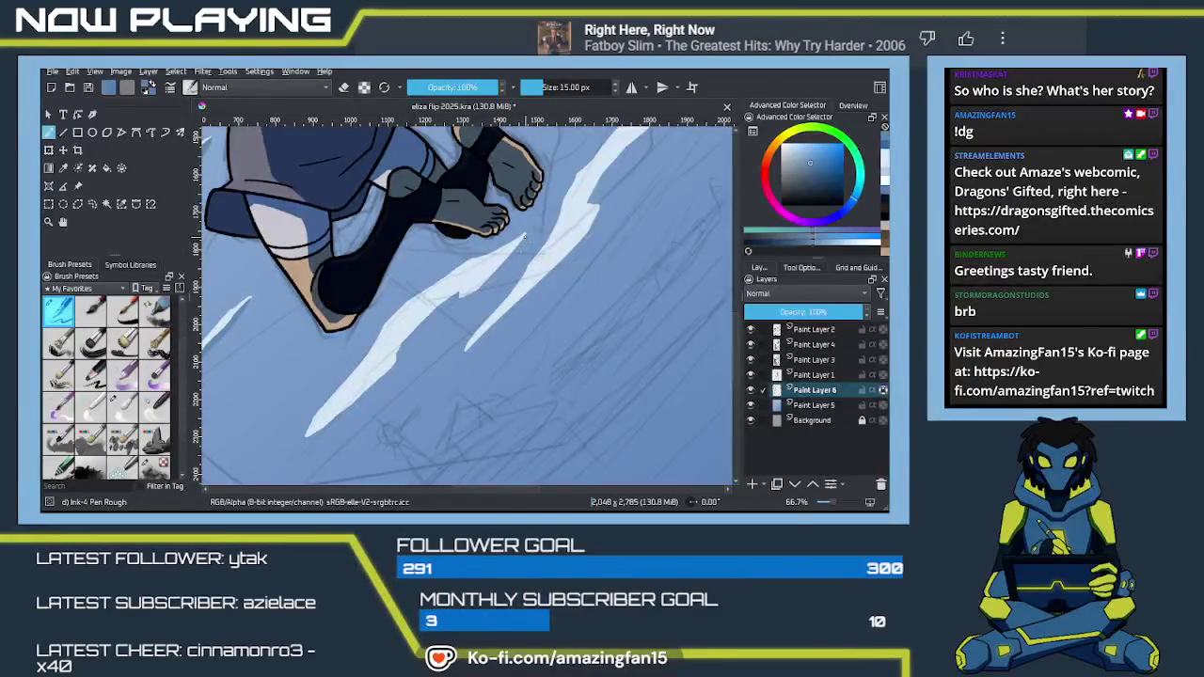
pyautogui.moveTo(523, 238); pyautogui.dragTo(440, 293)
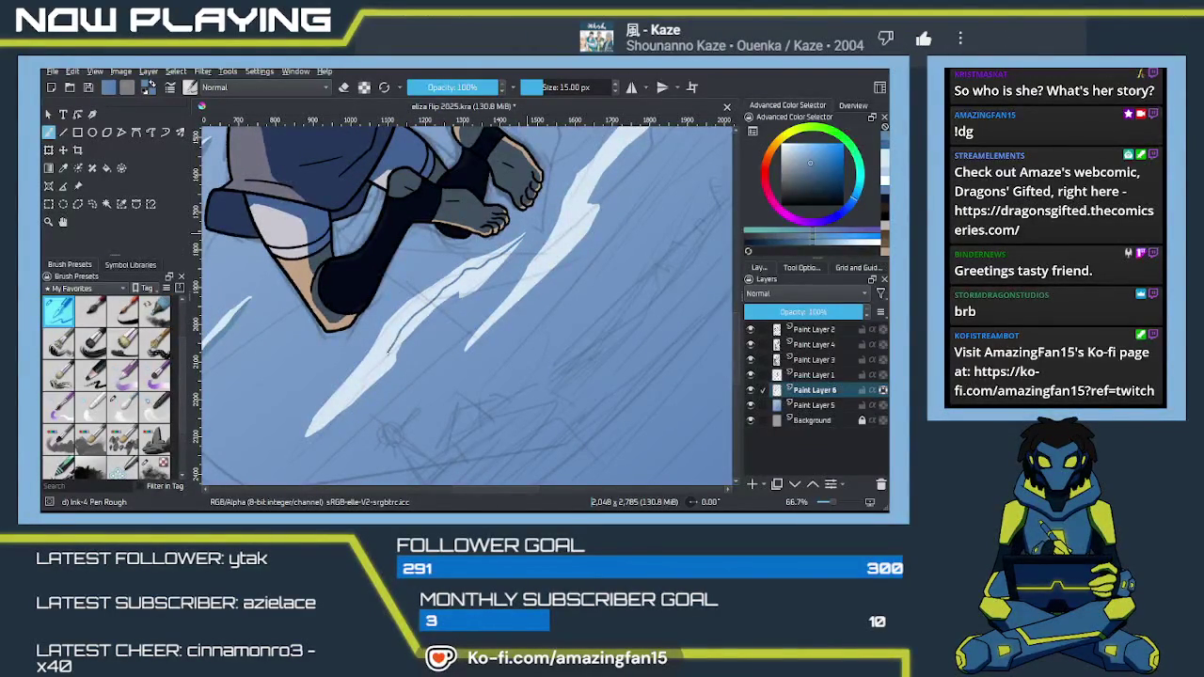
pyautogui.moveTo(328, 414); pyautogui.dragTo(318, 429)
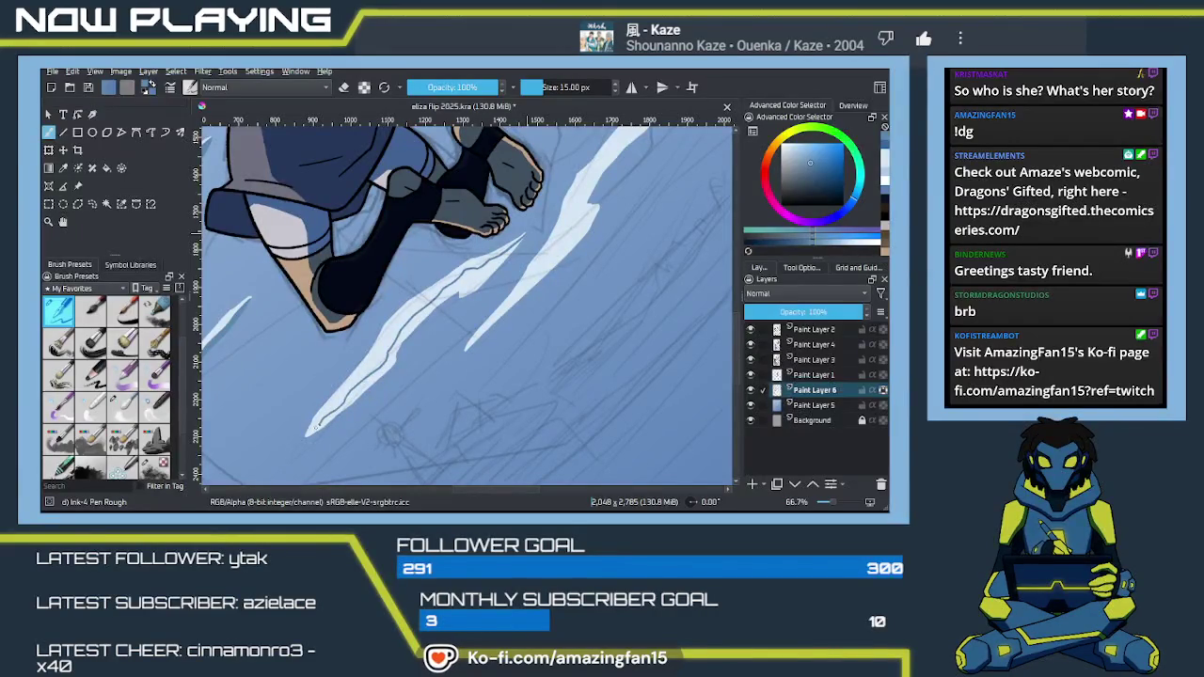
pyautogui.press('f')
pyautogui.click(378, 410)
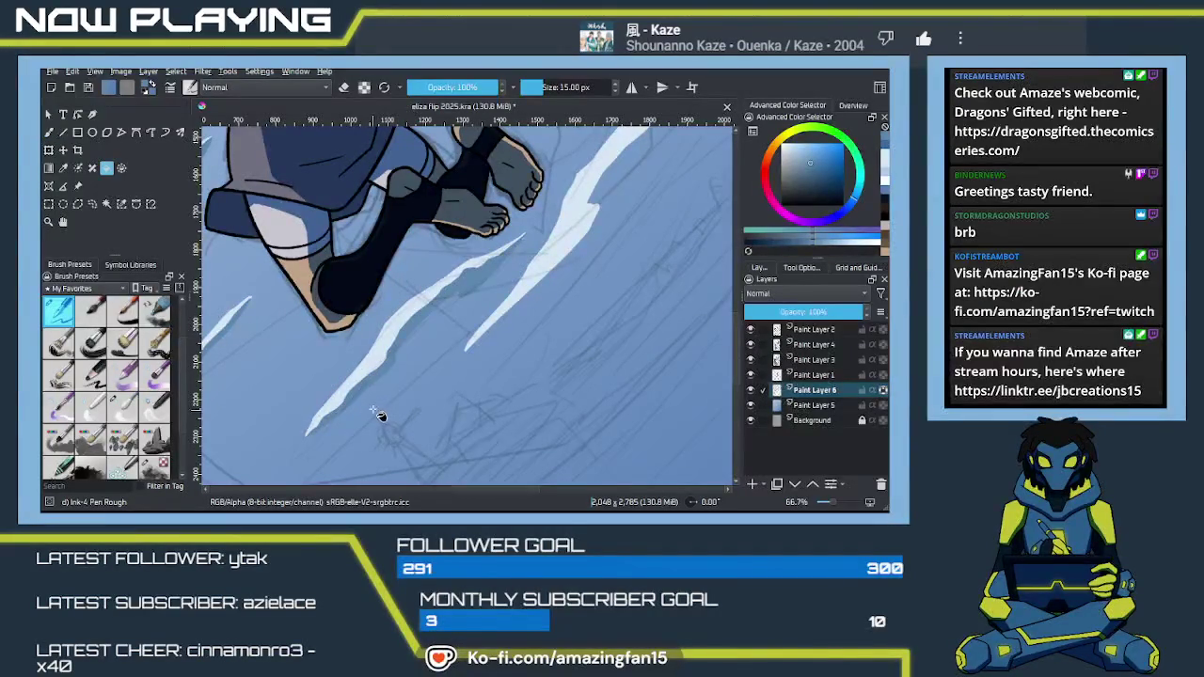
pyautogui.press('b')
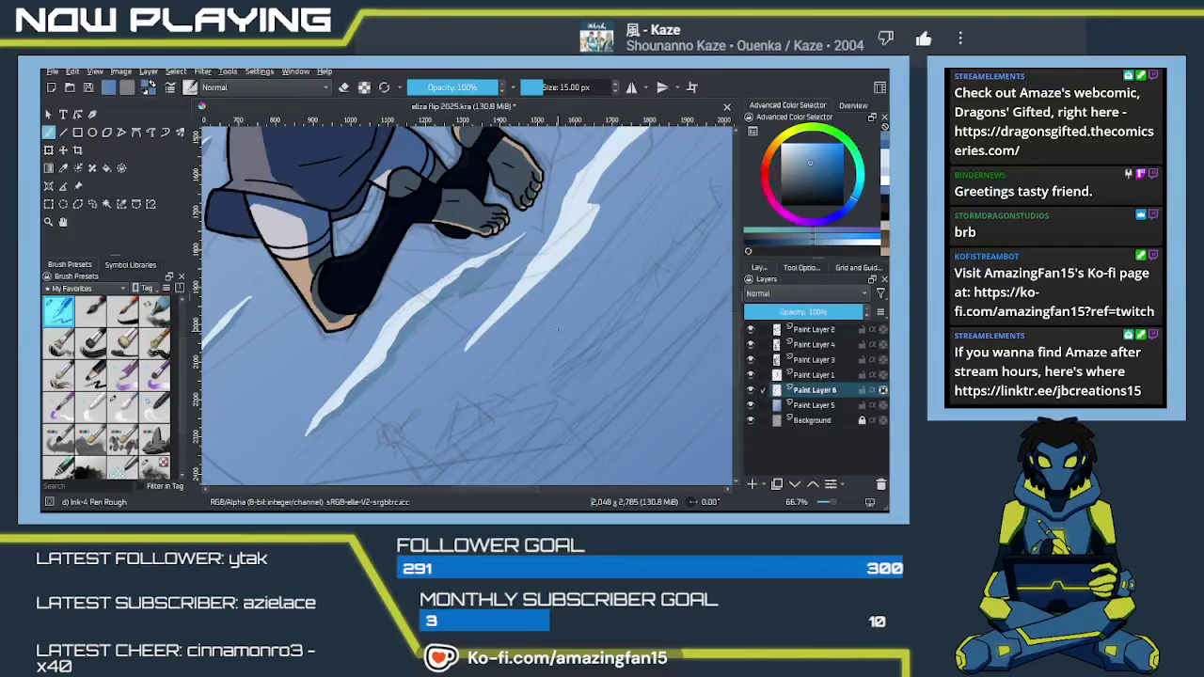
pyautogui.moveTo(556, 345)
pyautogui.mouseDown()
pyautogui.moveTo(571, 315)
pyautogui.moveTo(498, 325)
pyautogui.moveTo(533, 255)
pyautogui.moveTo(446, 307)
pyautogui.moveTo(331, 350)
pyautogui.mouseUp()
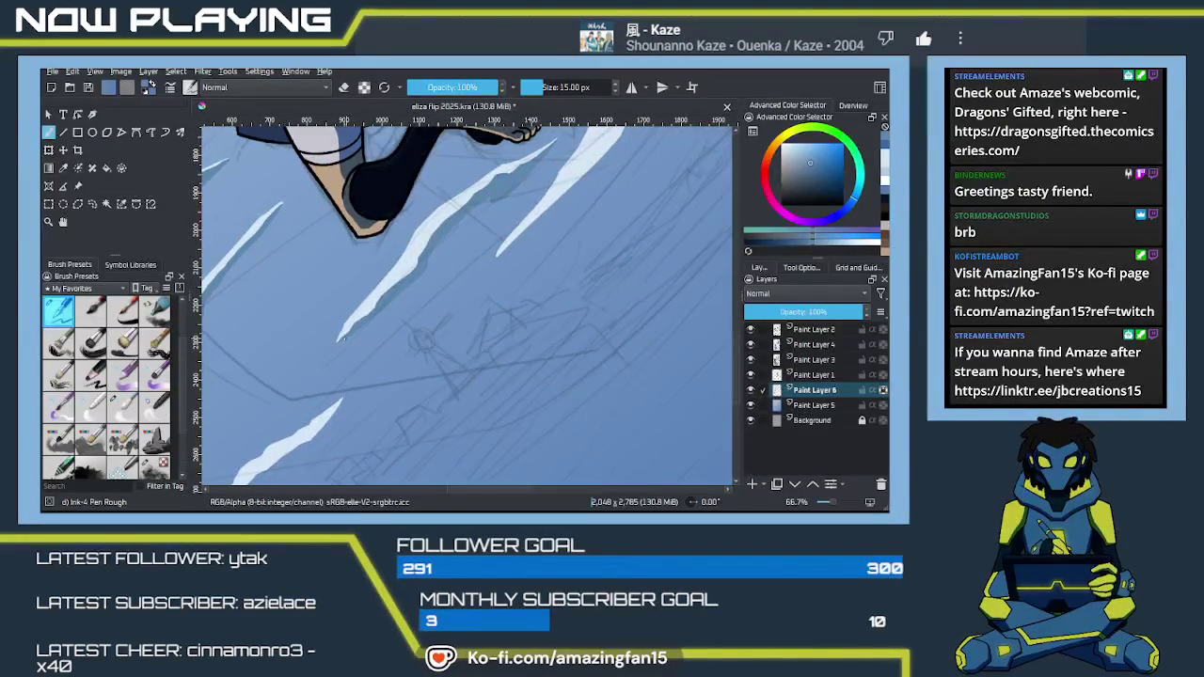
pyautogui.moveTo(424, 309)
pyautogui.mouseDown()
pyautogui.moveTo(443, 374)
pyautogui.moveTo(485, 353)
pyautogui.moveTo(546, 226)
pyautogui.moveTo(517, 273)
pyautogui.moveTo(523, 358)
pyautogui.moveTo(470, 349)
pyautogui.moveTo(505, 424)
pyautogui.mouseUp()
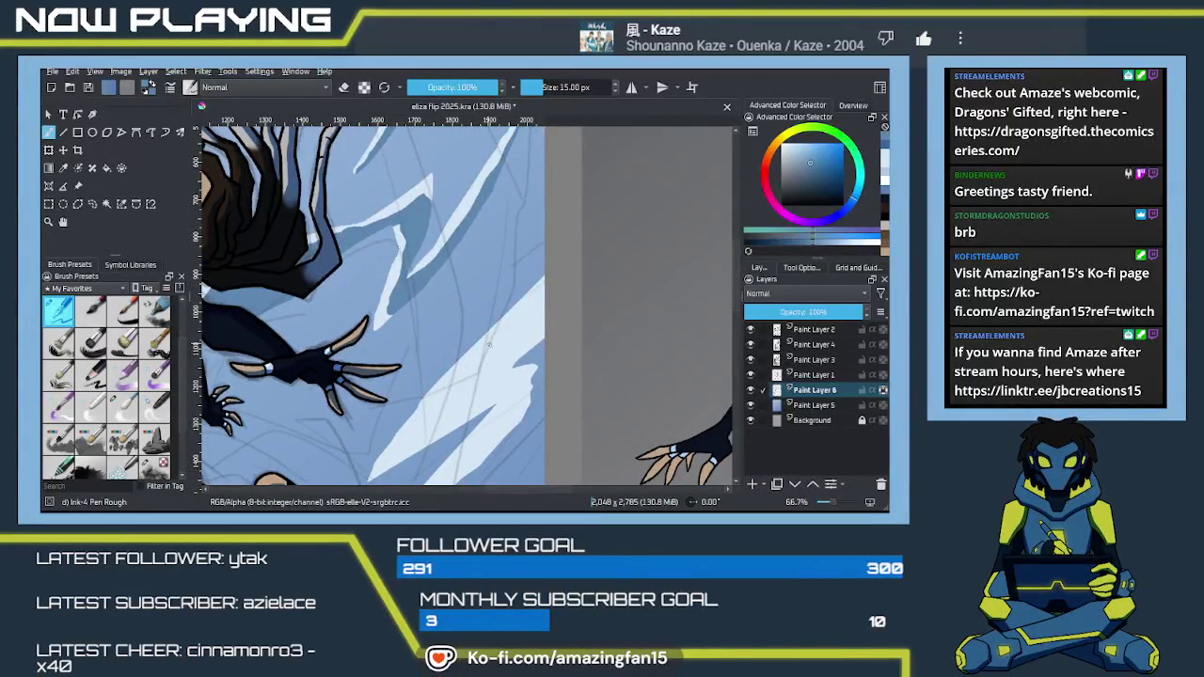
# Sample the light blue from a lightning streak as the pen colour
pyautogui.press('p')
pyautogui.click(525, 346)
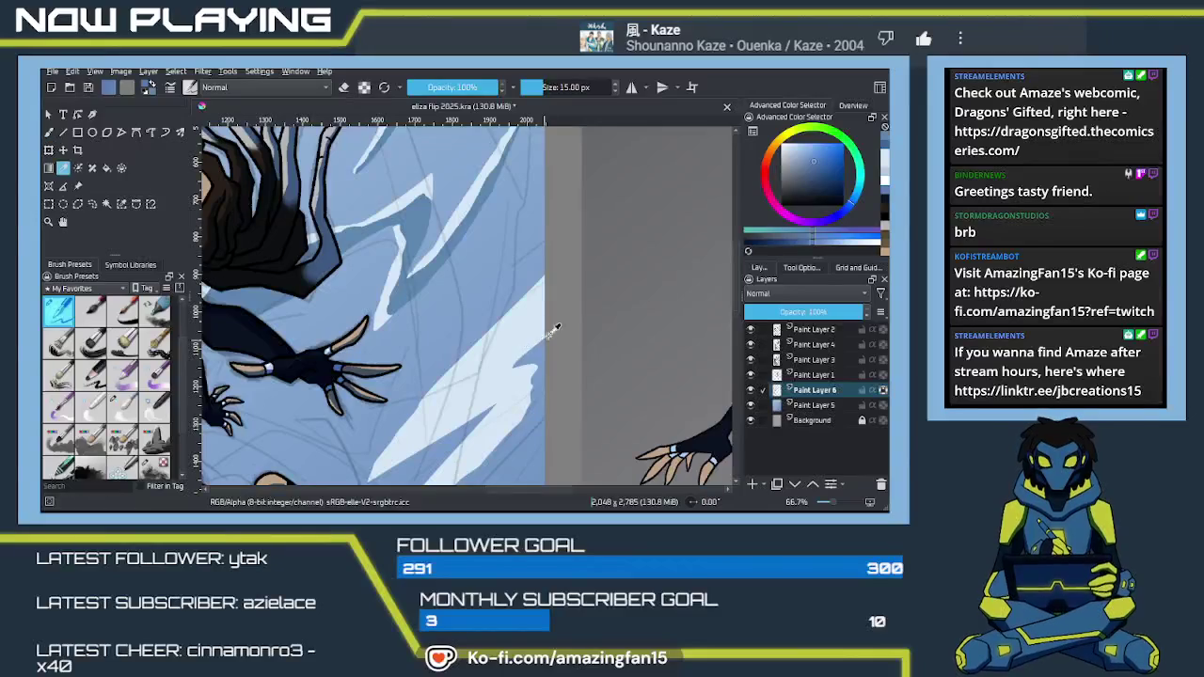
pyautogui.click(532, 317)
pyautogui.press('b')
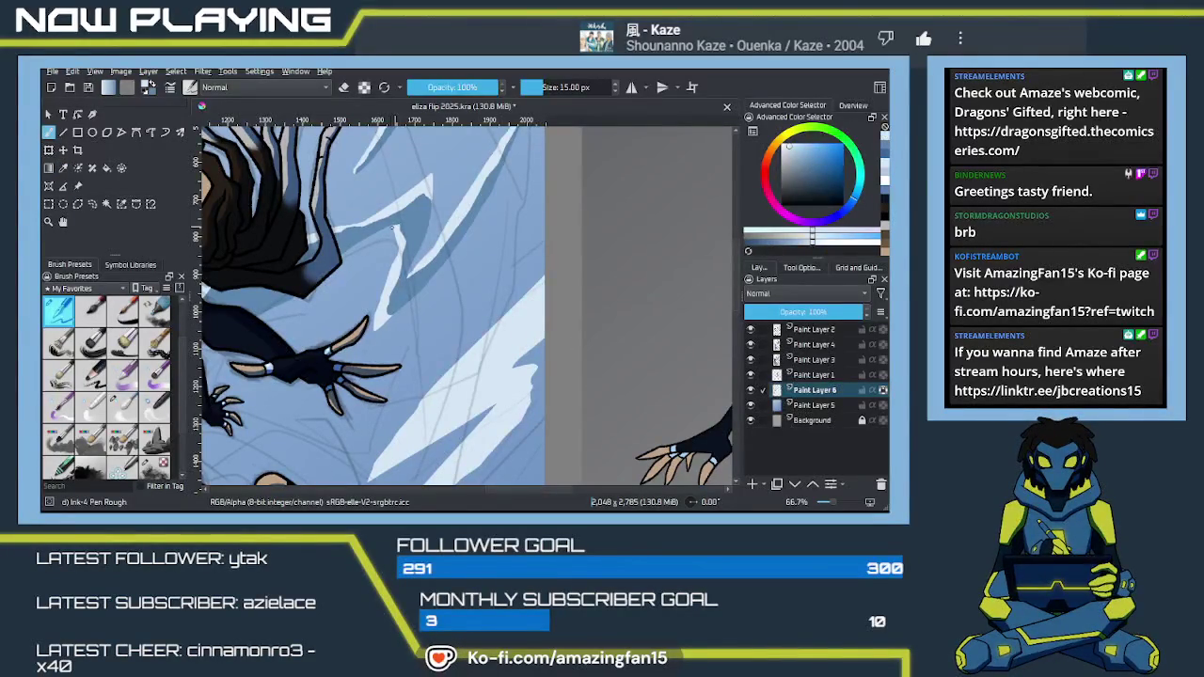
# Draw a thin inner line along the lightning streak beside the outstretched hands
pyautogui.moveTo(405, 244)
pyautogui.mouseDown()
pyautogui.moveTo(512, 324)
pyautogui.moveTo(486, 328)
pyautogui.mouseUp()
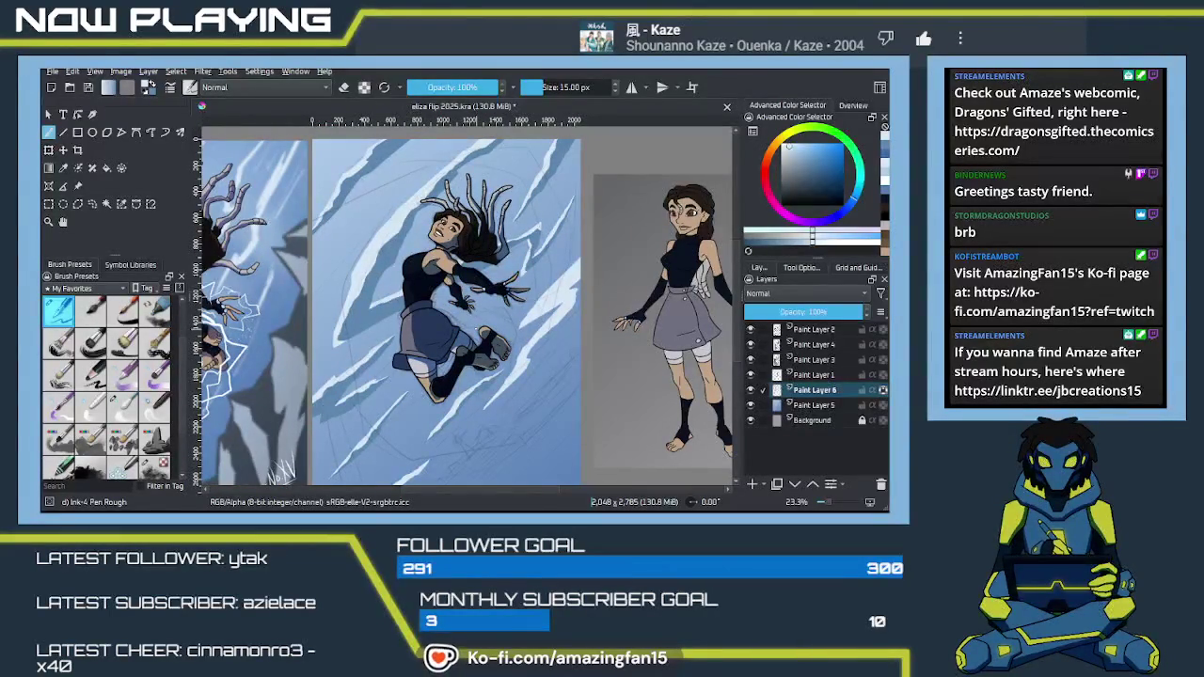
pyautogui.scroll(5, 519, 359)
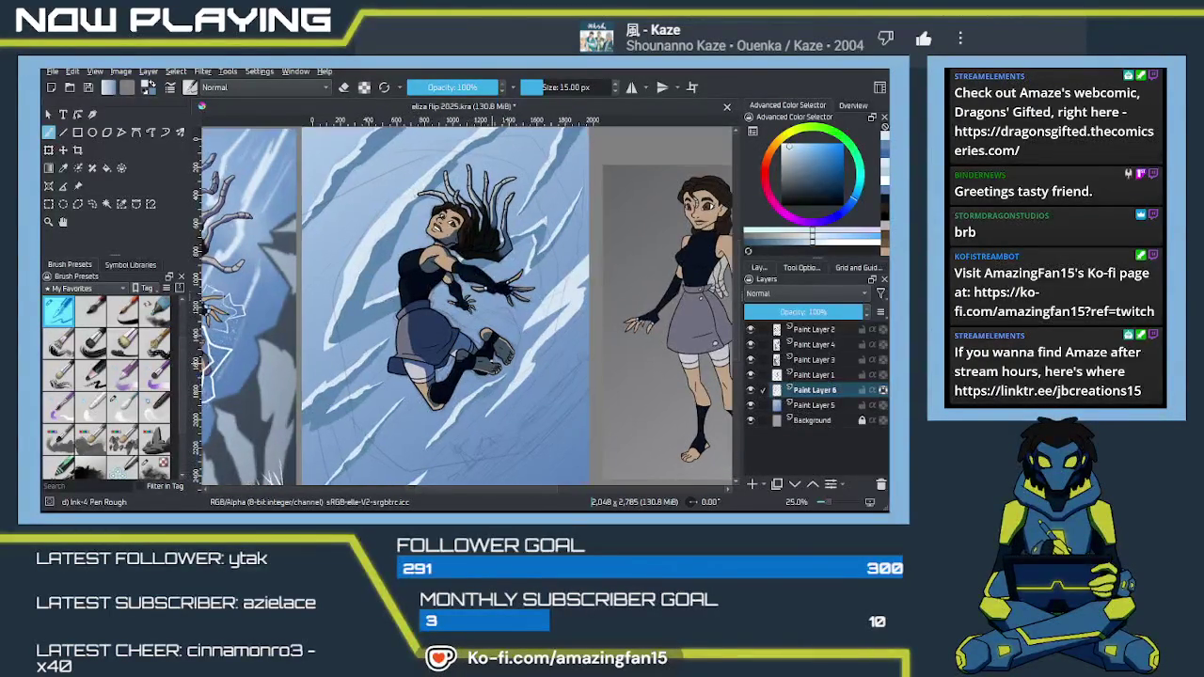
pyautogui.moveTo(519, 358); pyautogui.dragTo(425, 325)
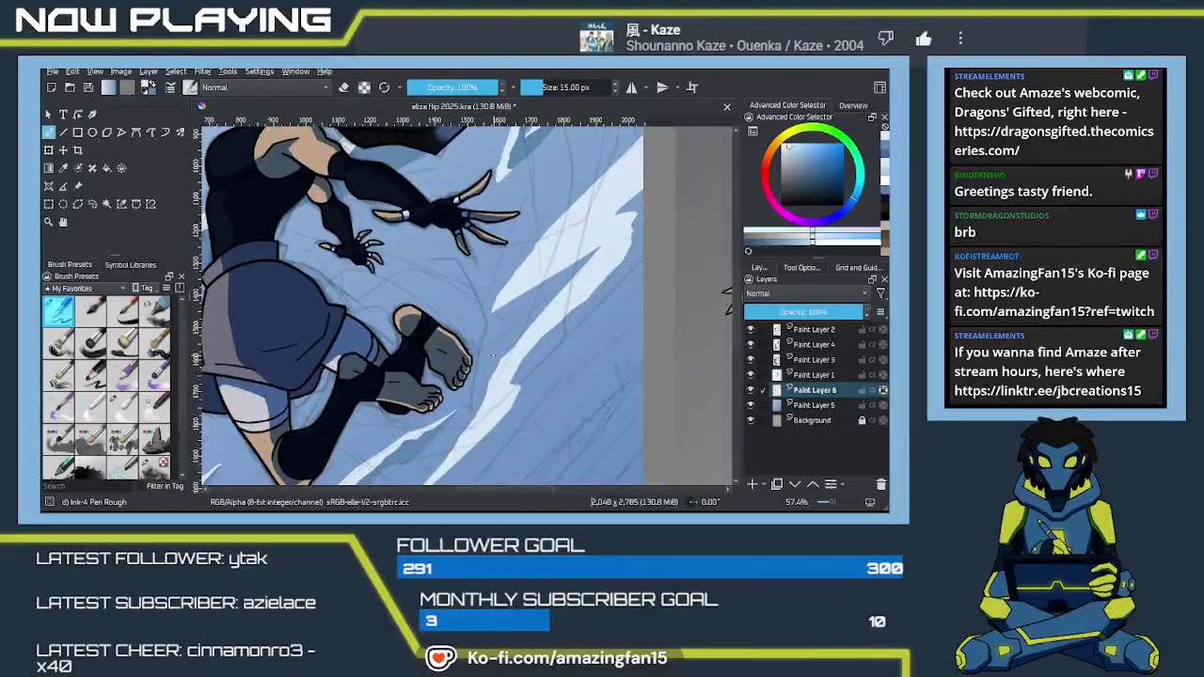
pyautogui.moveTo(584, 282); pyautogui.dragTo(550, 210)
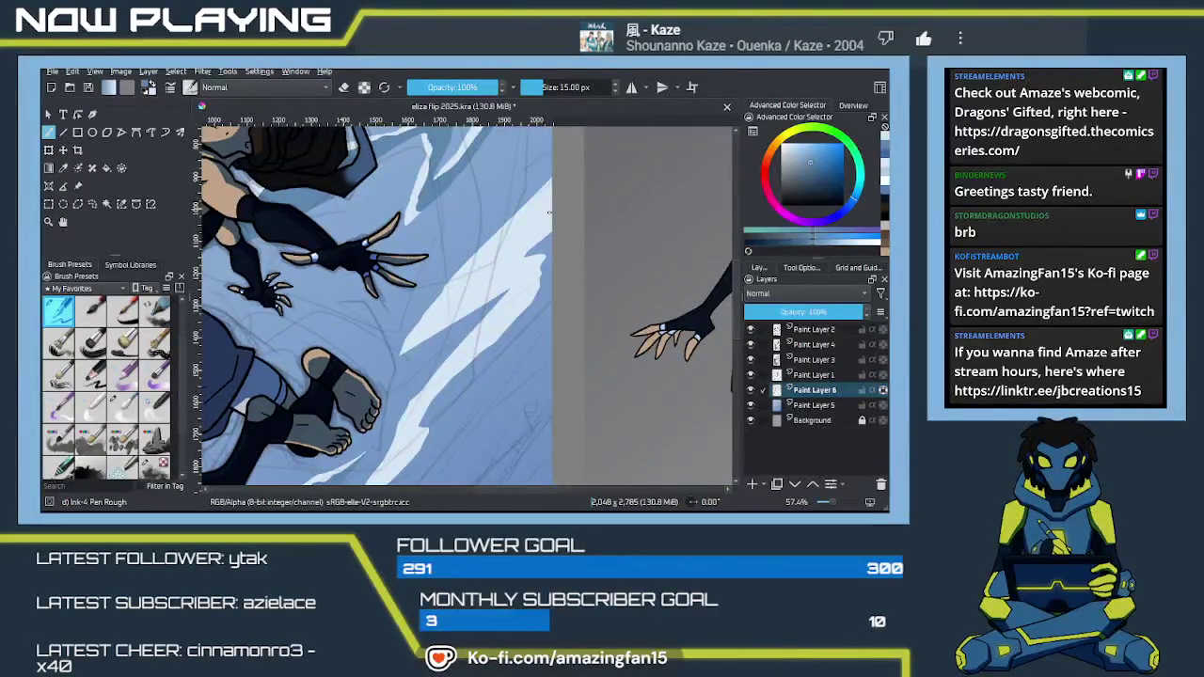
pyautogui.moveTo(513, 243); pyautogui.dragTo(426, 325)
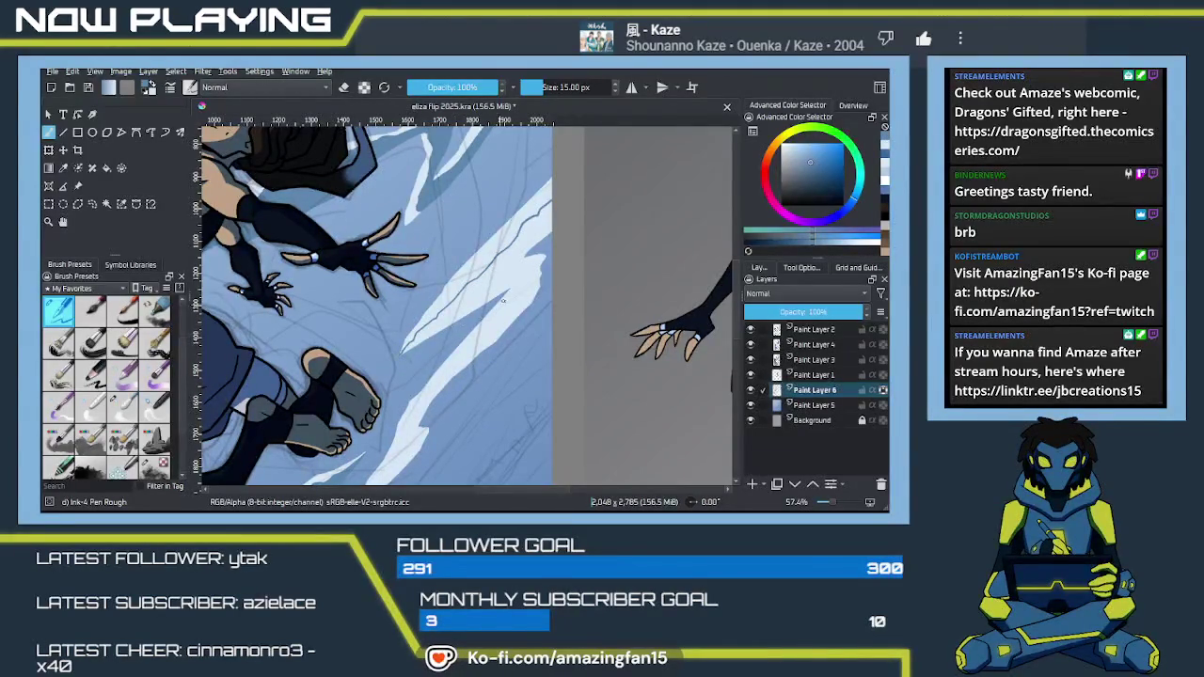
pyautogui.scroll(-4, 496, 307)
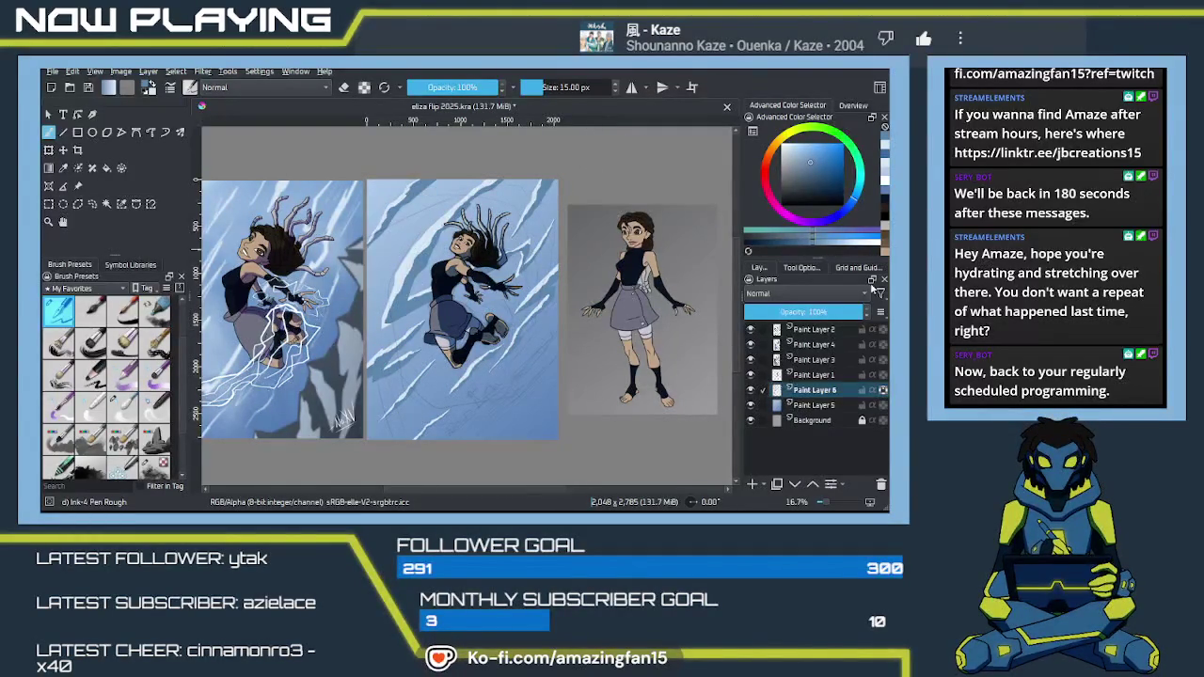
# Lay an Overlay-mode gradient across the middle panel in a newly chosen colour
pyautogui.click(817, 169)
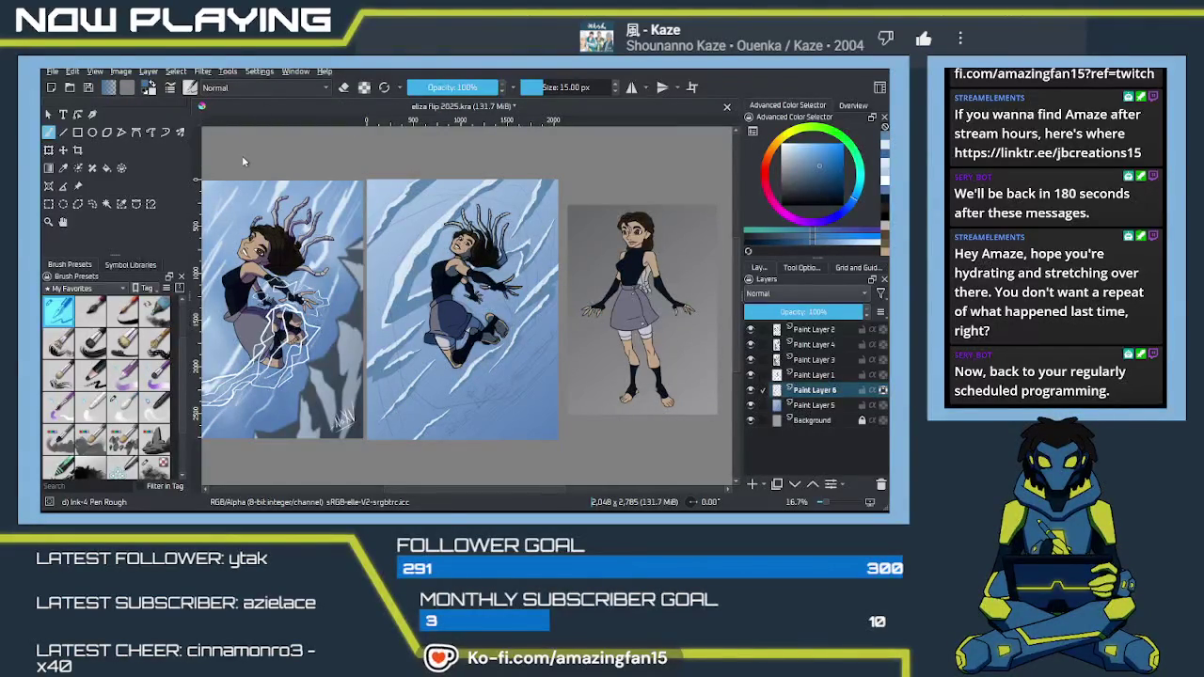
pyautogui.hotkey('shift', 'alt', 'o')
pyautogui.press('g')
pyautogui.moveTo(478, 342); pyautogui.dragTo(349, 198)
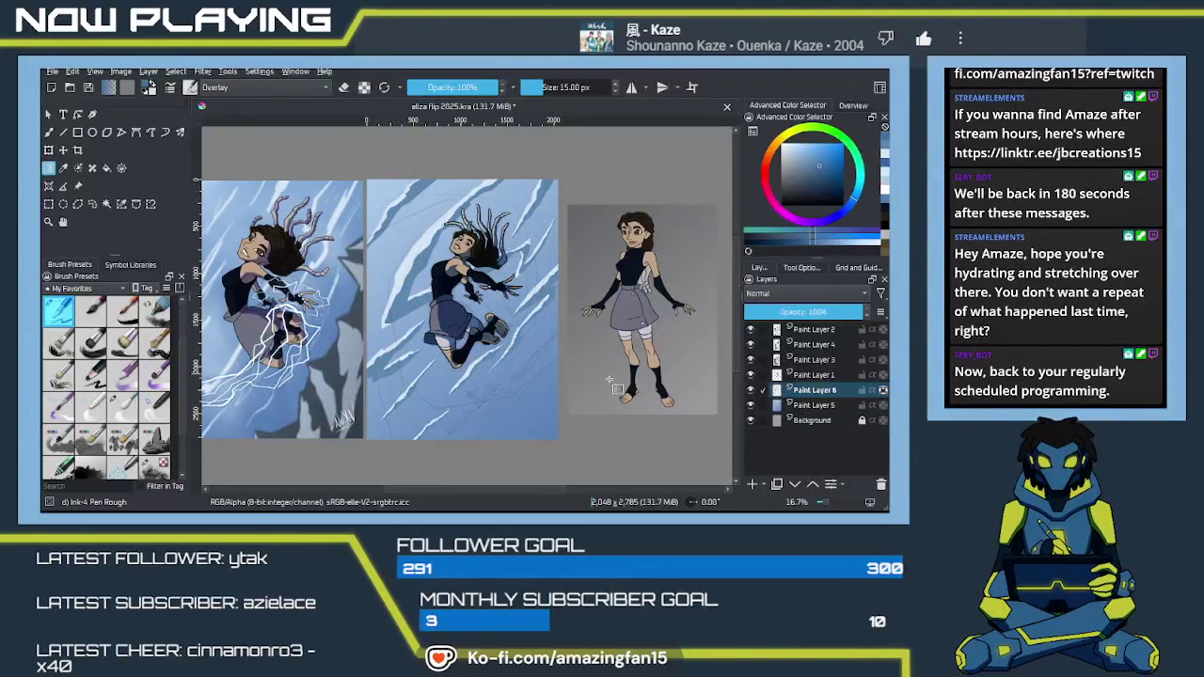
# Sample the artwork's blue, pick a darker shade, and gradient soft shading across the middle panel
pyautogui.press('p')
pyautogui.click(553, 429)
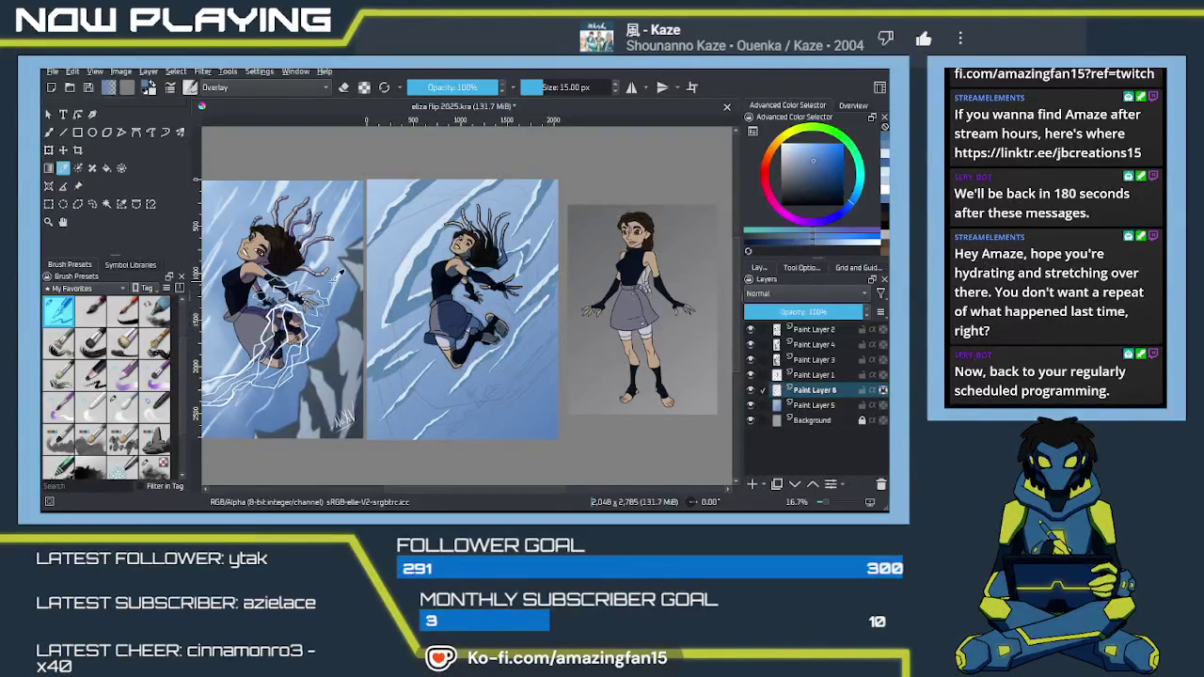
pyautogui.press('g')
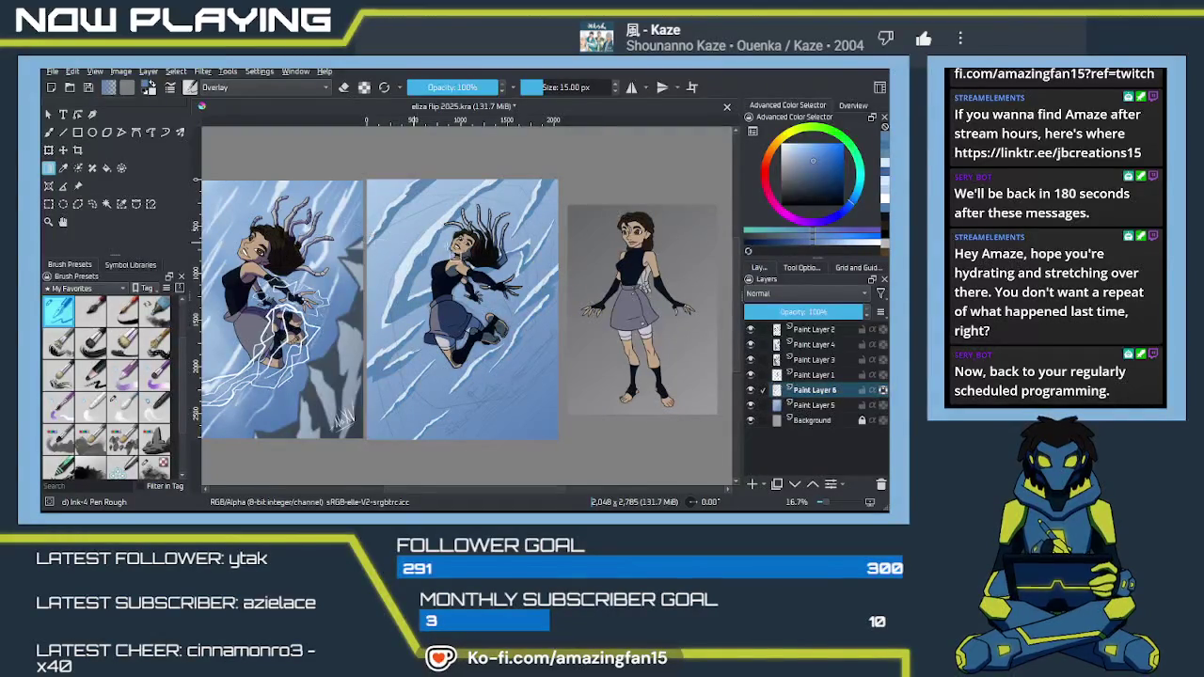
pyautogui.click(818, 179)
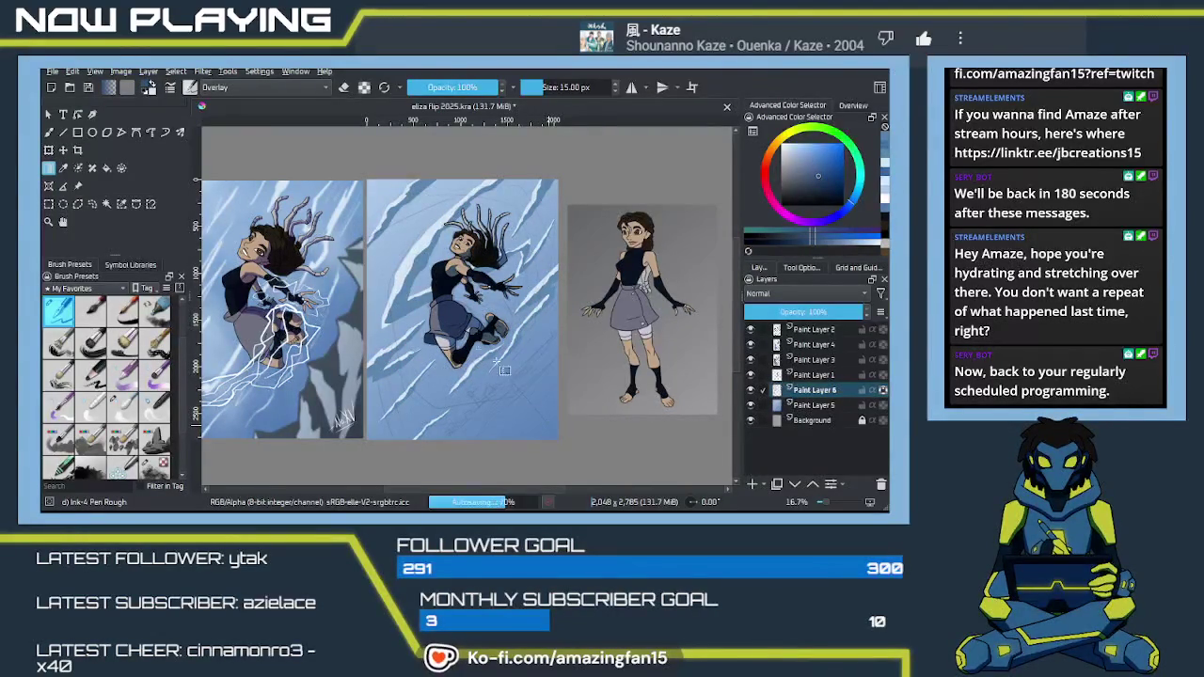
pyautogui.moveTo(528, 397); pyautogui.dragTo(409, 254)
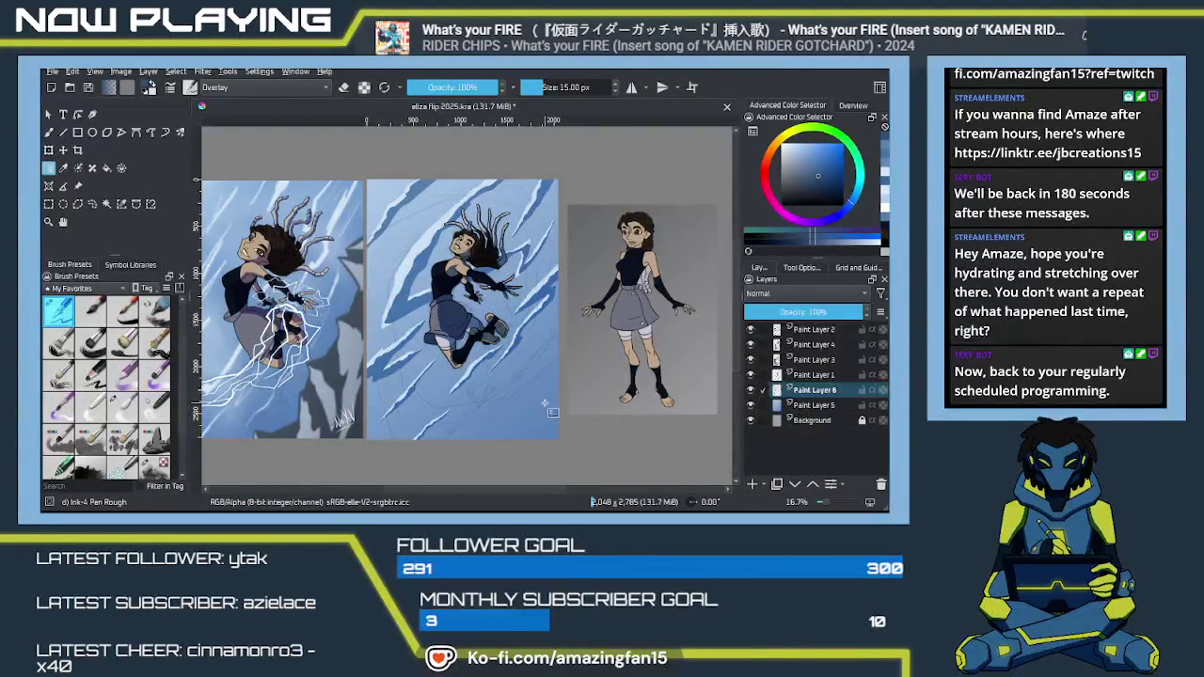
pyautogui.scroll(3, 555, 377)
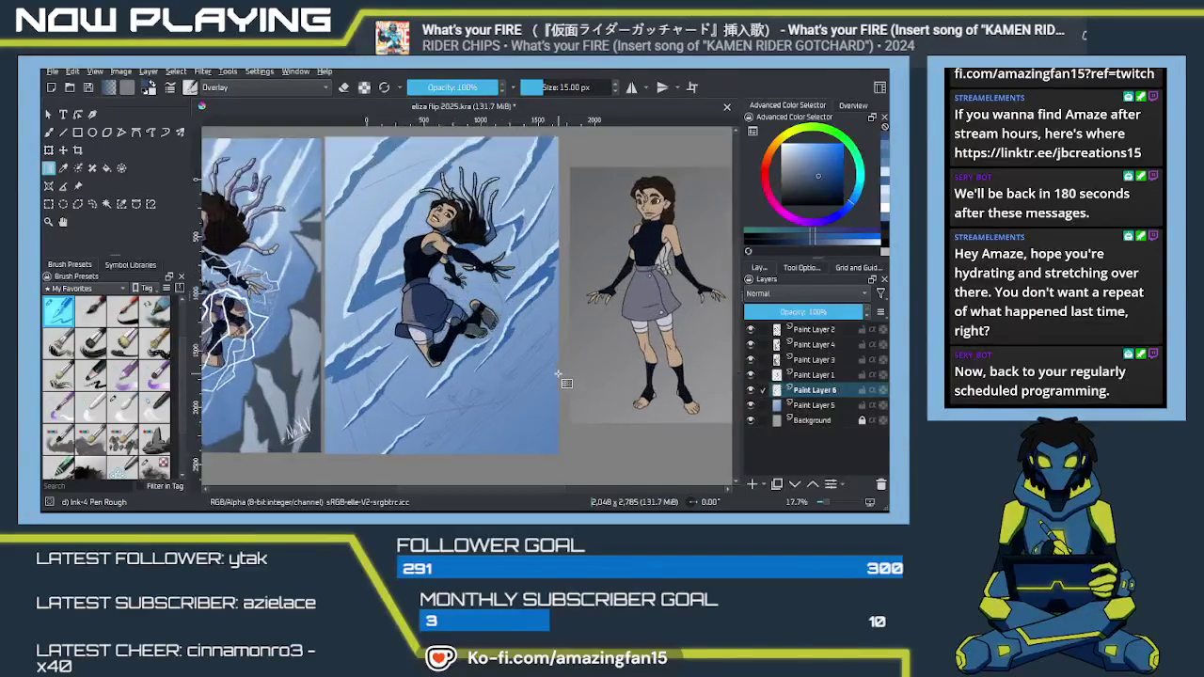
pyautogui.scroll(3, 555, 376)
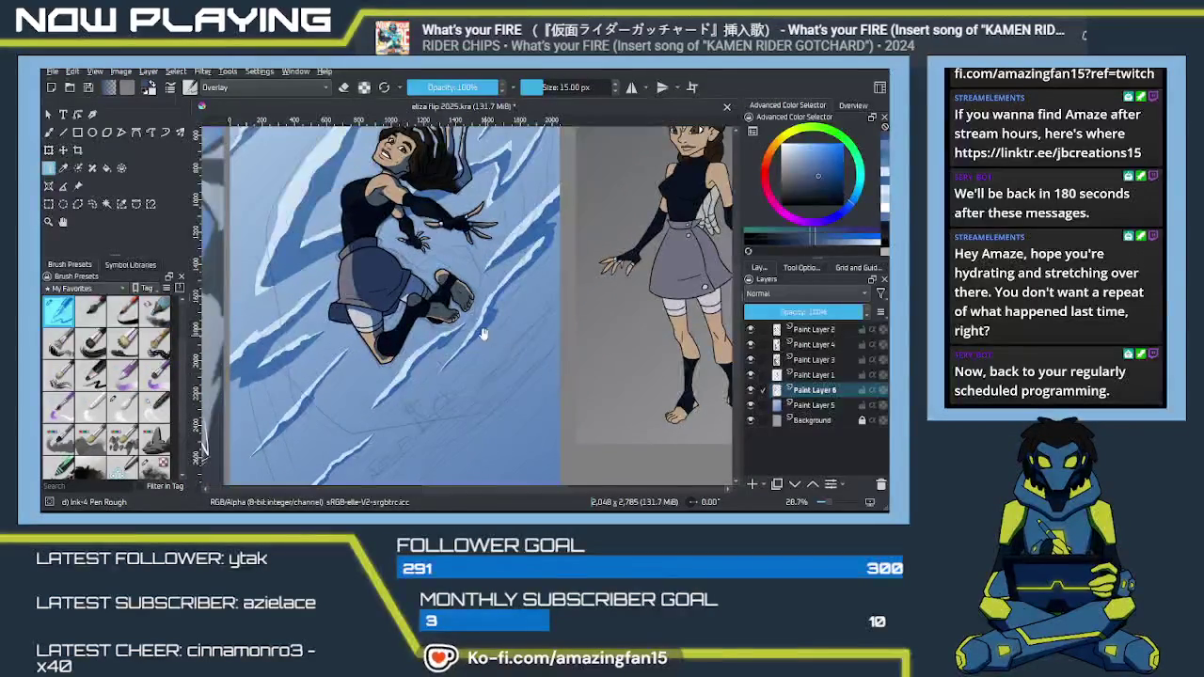
pyautogui.keyDown('ctrl'); pyautogui.scroll(-1, 555, 367); pyautogui.keyUp('ctrl')
pyautogui.scroll(3, 554, 351)
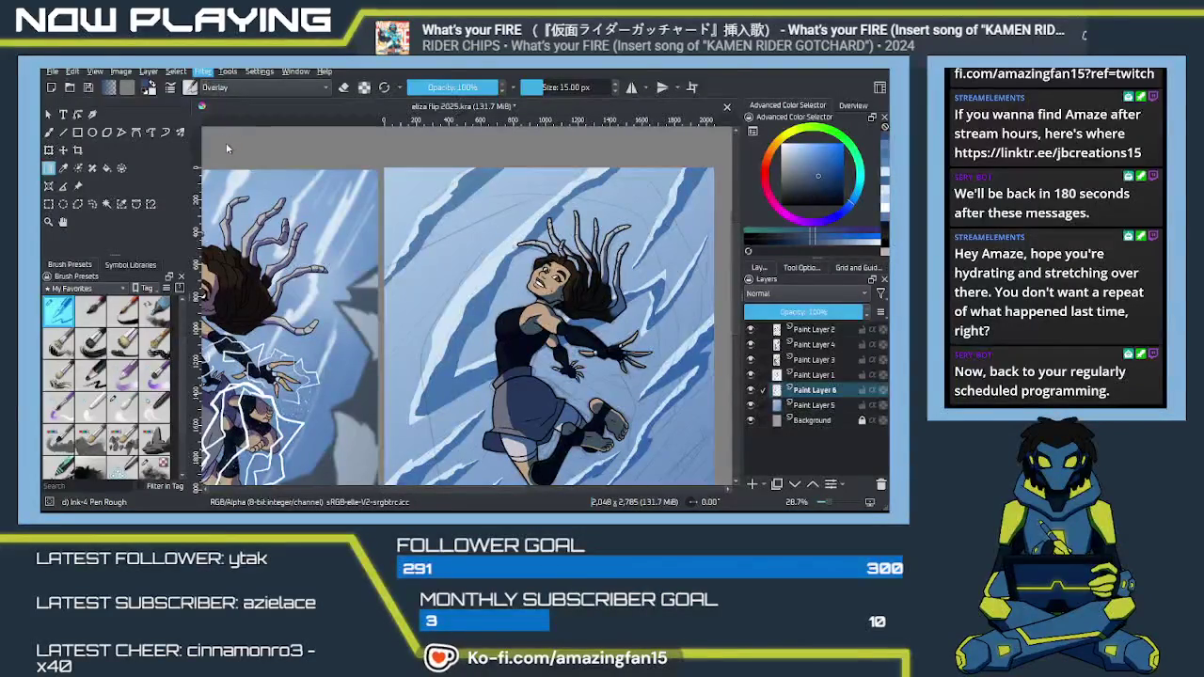
pyautogui.hotkey('ctrl', 't')
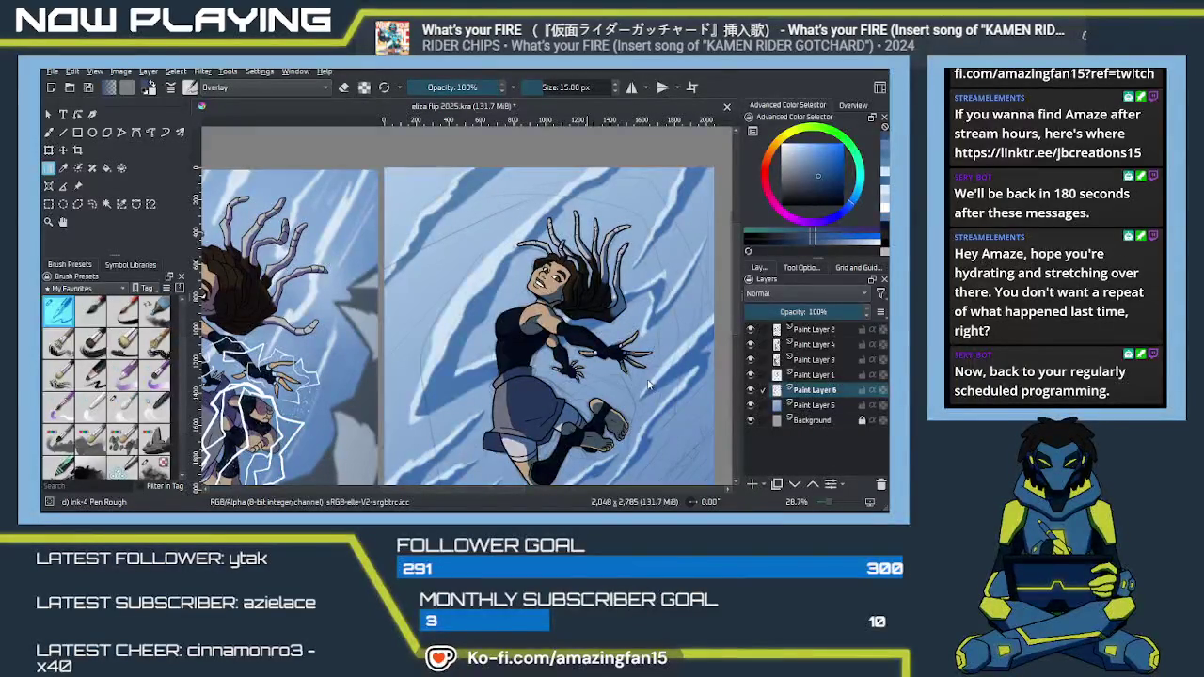
pyautogui.press('-')
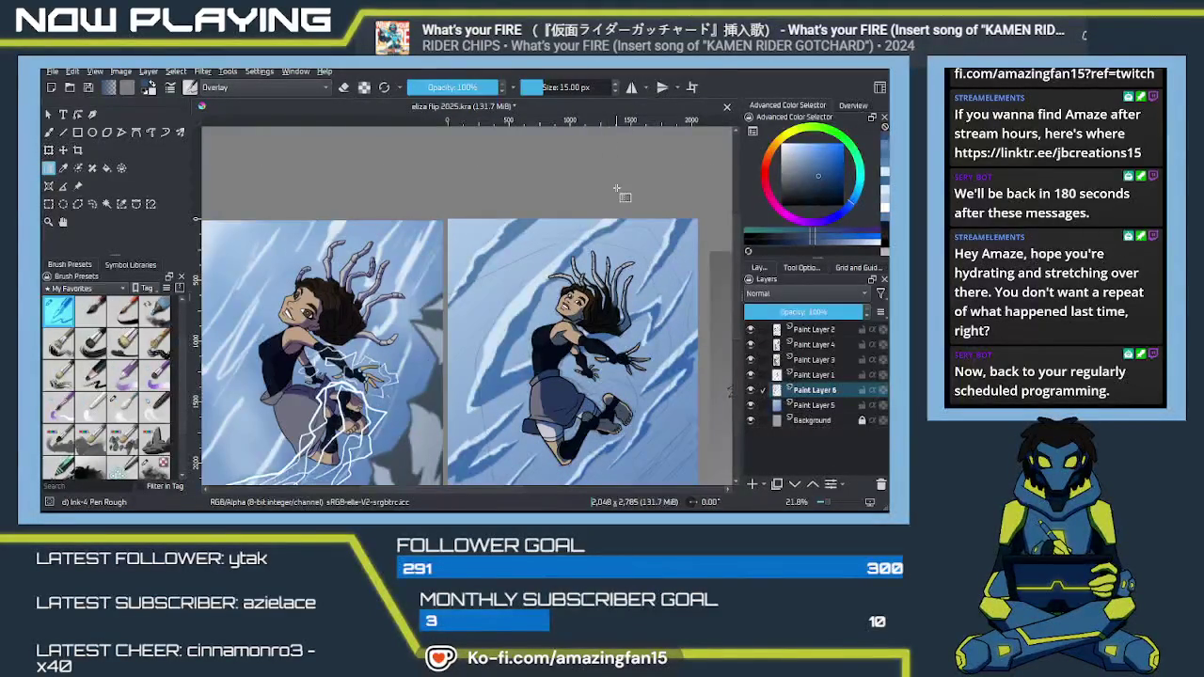
pyautogui.press('-')
pyautogui.moveTo(606, 301); pyautogui.dragTo(567, 229)
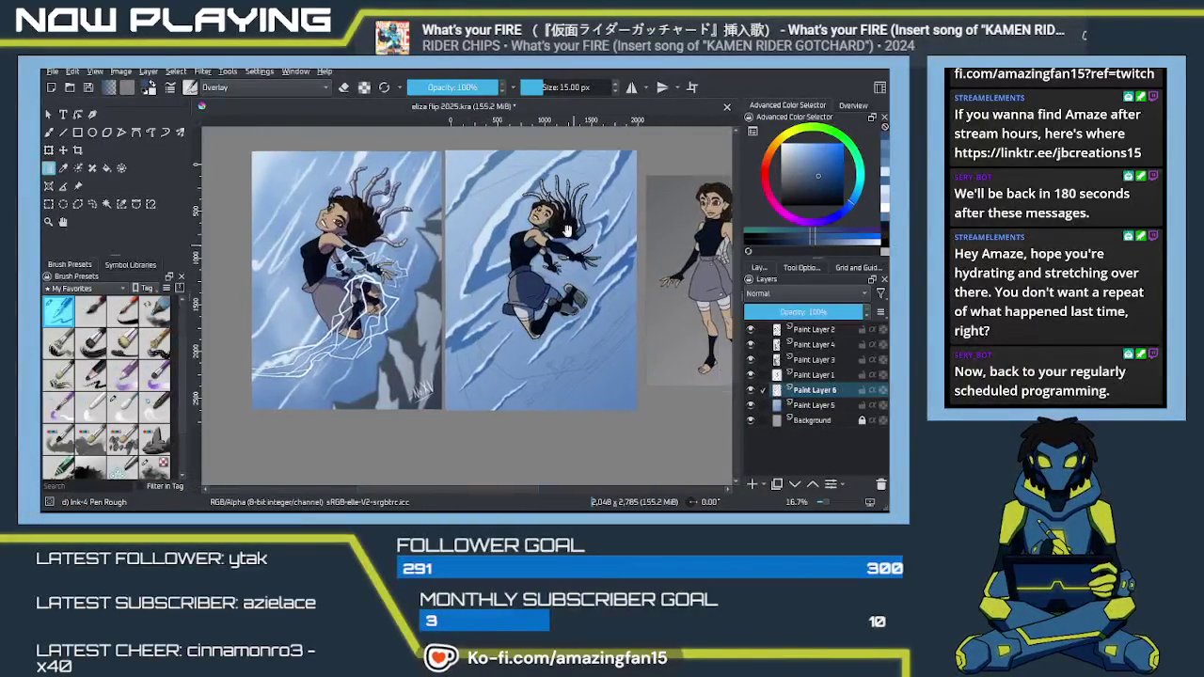
# Zoom and scroll the canvas to frame the middle panel
pyautogui.scroll(2, 567, 229)
pyautogui.scroll(3, 537, 295)
pyautogui.moveTo(467, 341)
pyautogui.mouseDown()
pyautogui.moveTo(461, 247)
pyautogui.moveTo(499, 340)
pyautogui.mouseUp()
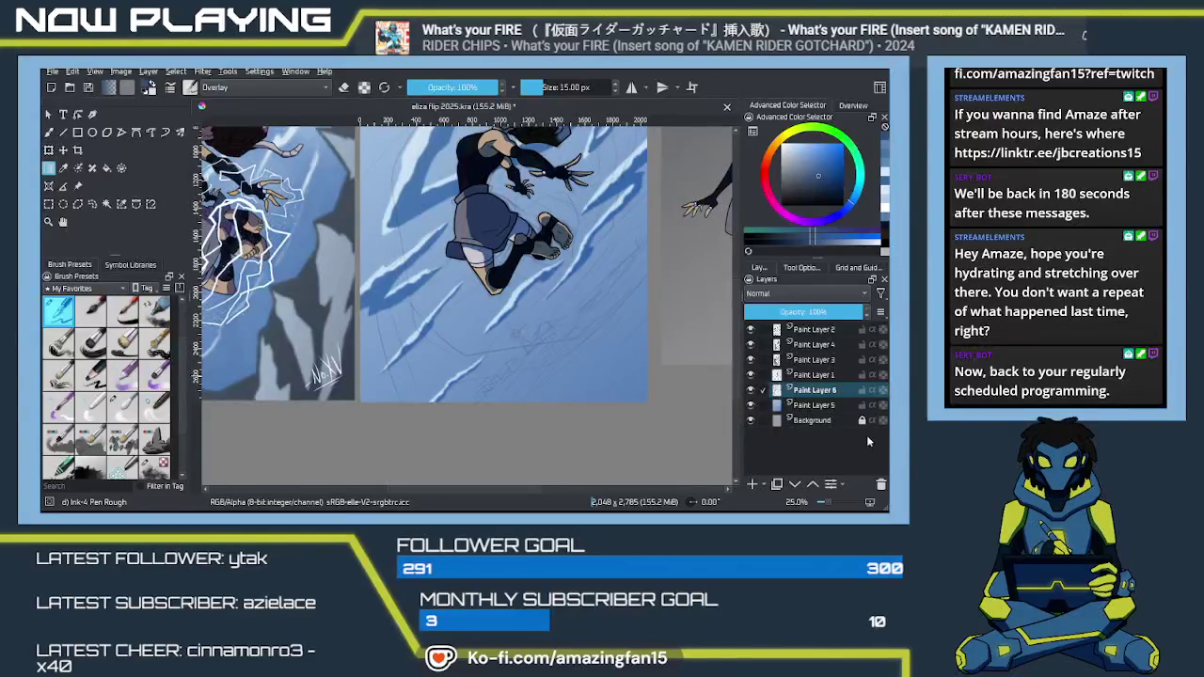
pyautogui.scroll(1, 562, 340)
pyautogui.scroll(2, 562, 340)
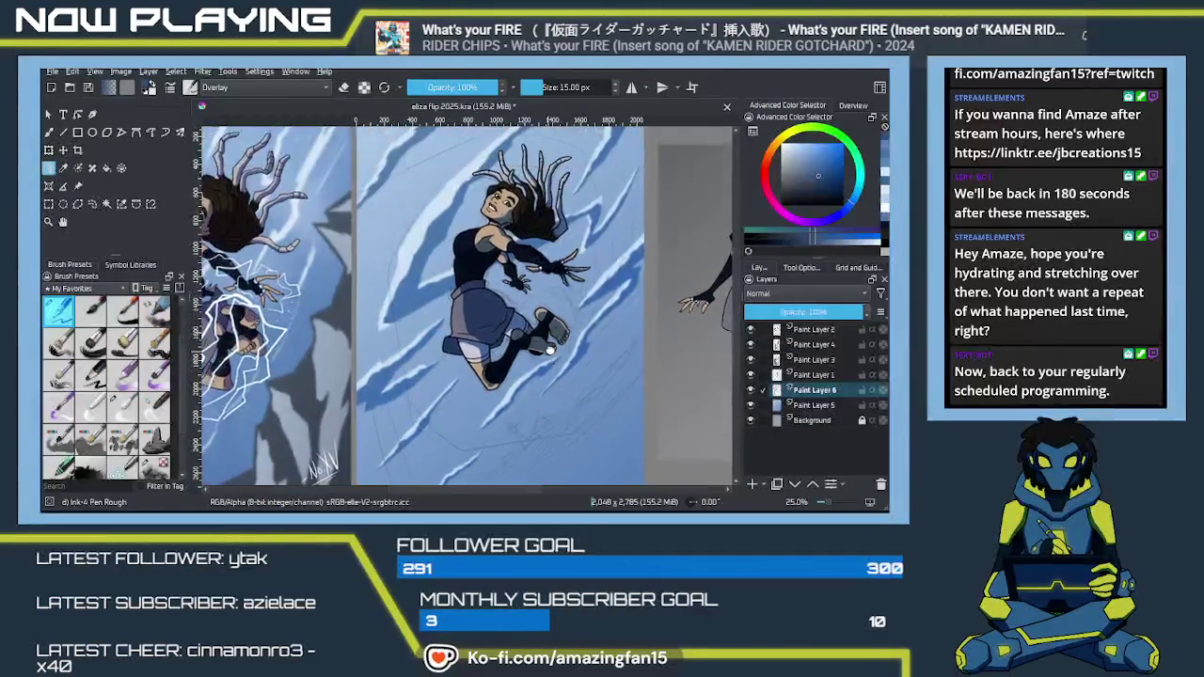
pyautogui.scroll(2, 555, 343)
pyautogui.hscroll(-5, 612, 353)
pyautogui.hscroll(5, 674, 363)
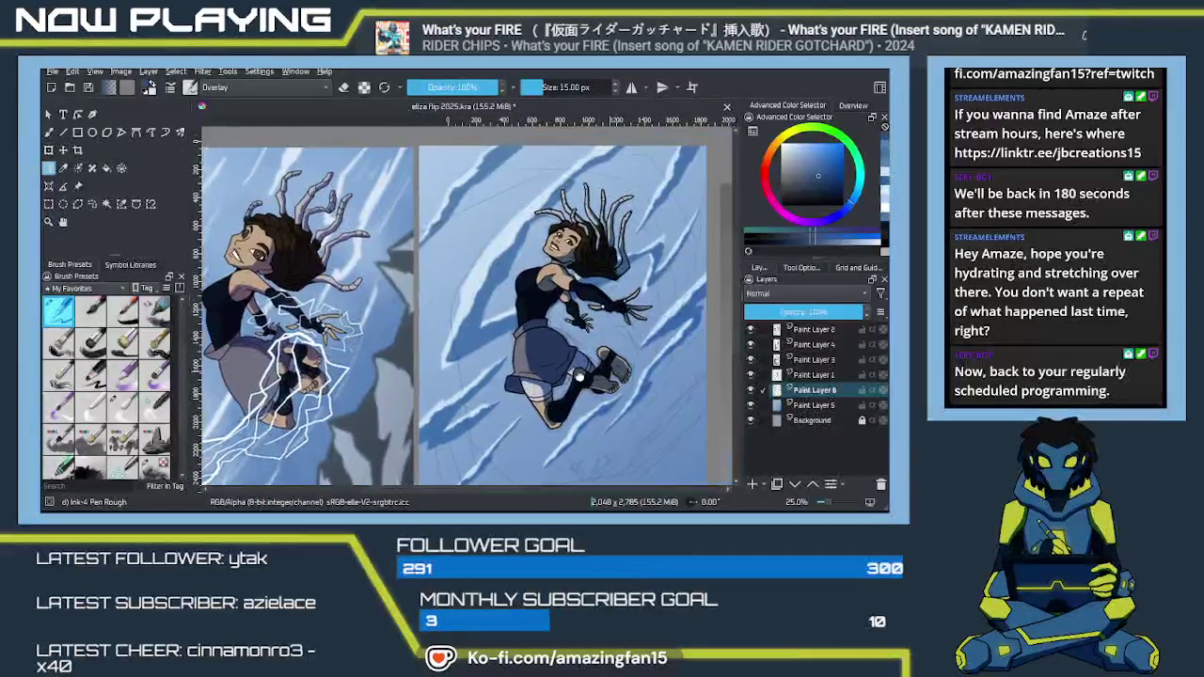
pyautogui.scroll(2, 605, 363)
pyautogui.hscroll(2, 583, 377)
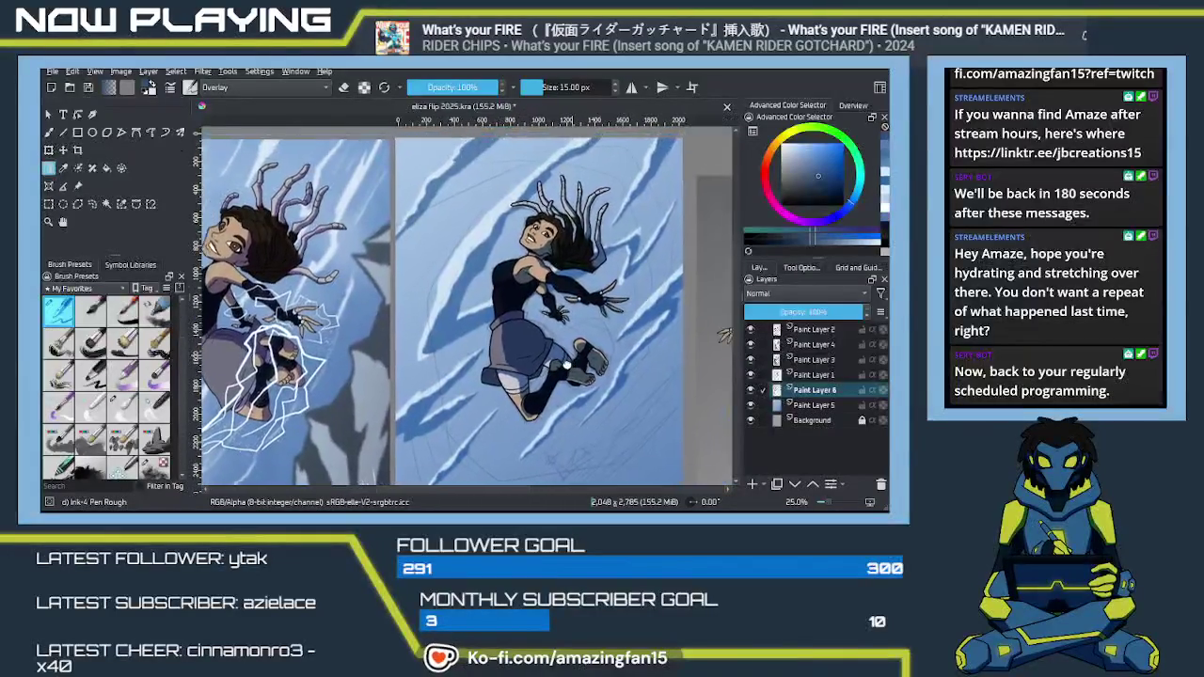
pyautogui.hscroll(-3, 555, 391)
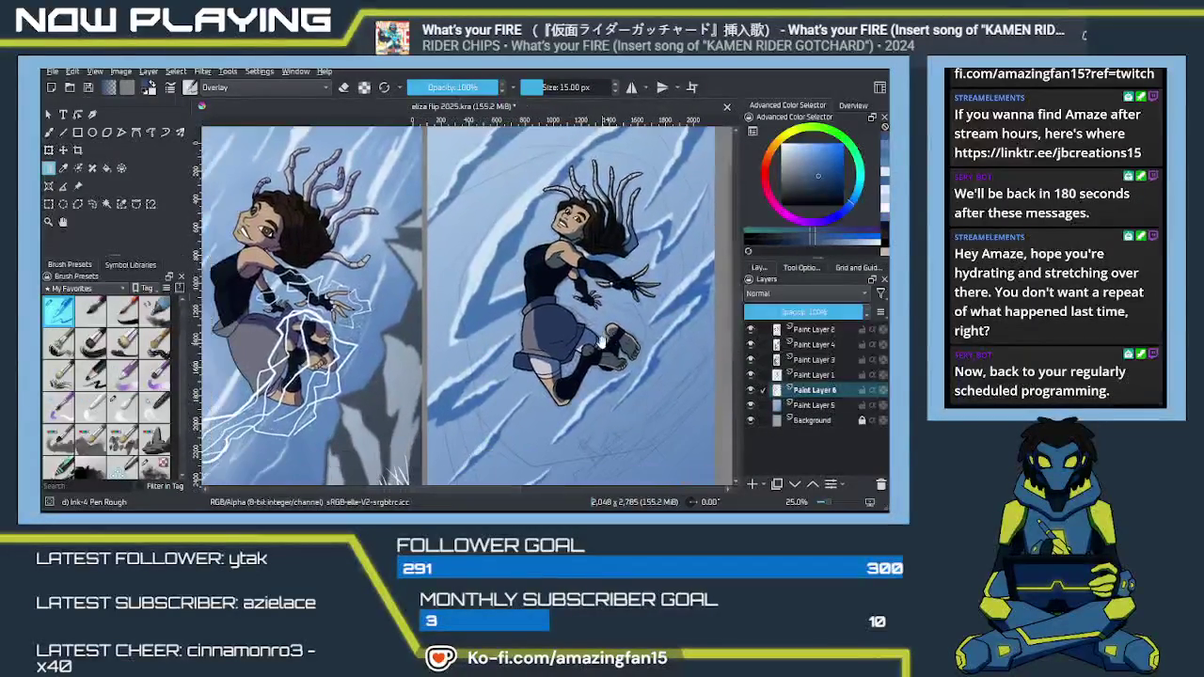
pyautogui.scroll(-2, 541, 376)
# Nudge the view slightly and add Paint Layer 7 above Paint Layer 6
pyautogui.moveTo(530, 361)
pyautogui.mouseDown()
pyautogui.moveTo(515, 354)
pyautogui.moveTo(522, 345)
pyautogui.moveTo(525, 384)
pyautogui.mouseUp()
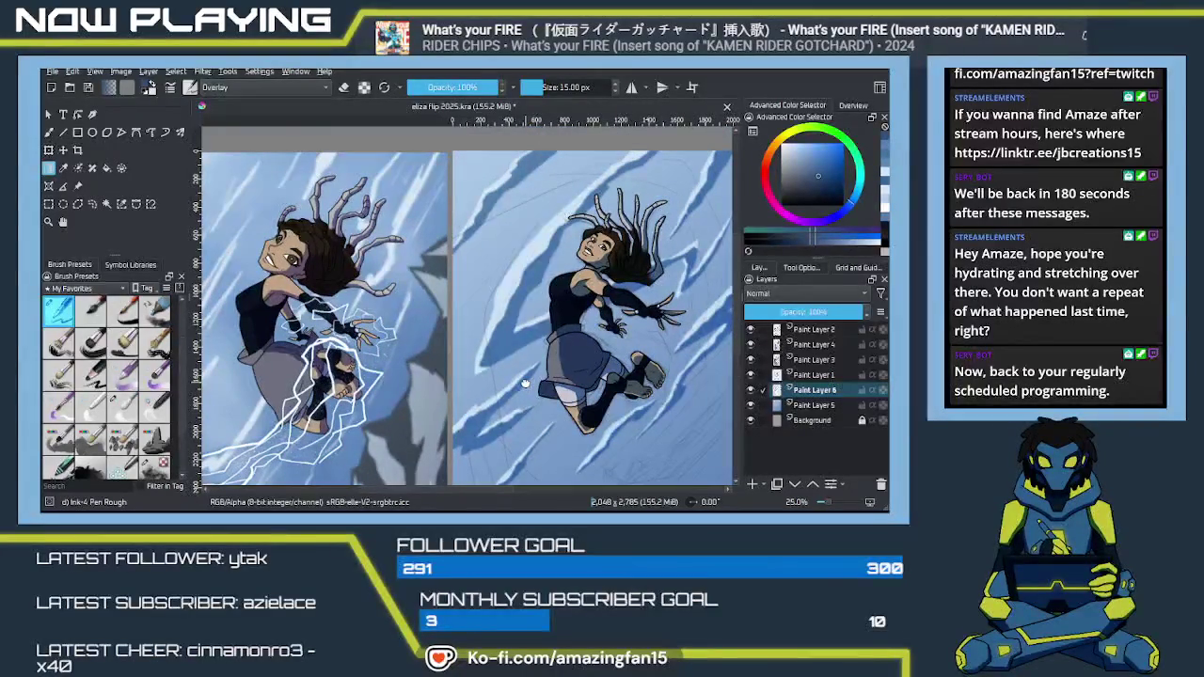
pyautogui.moveTo(525, 383); pyautogui.dragTo(513, 359)
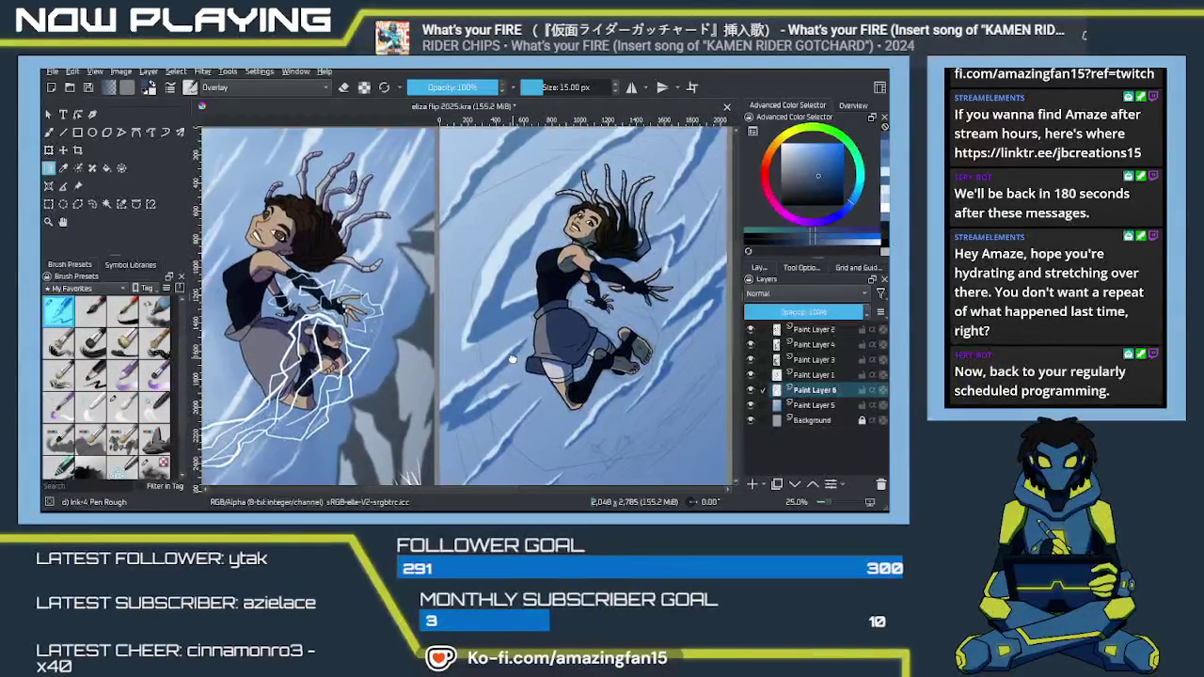
pyautogui.hotkey('ctrl', 'z')
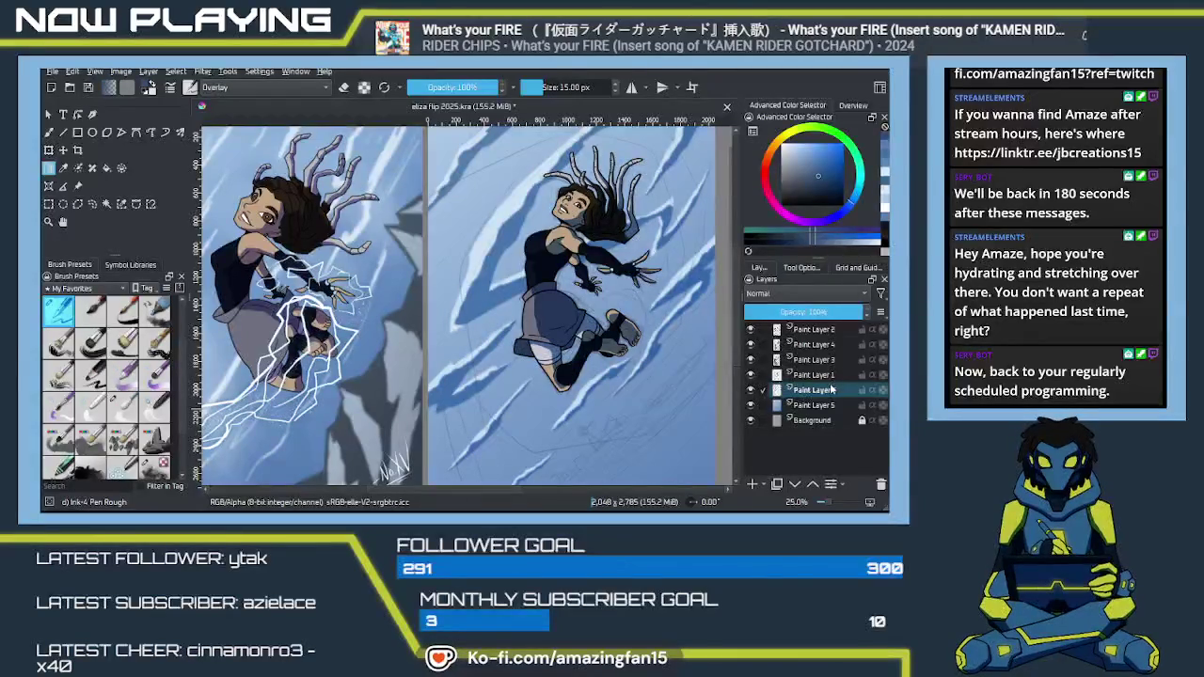
pyautogui.click(752, 484)
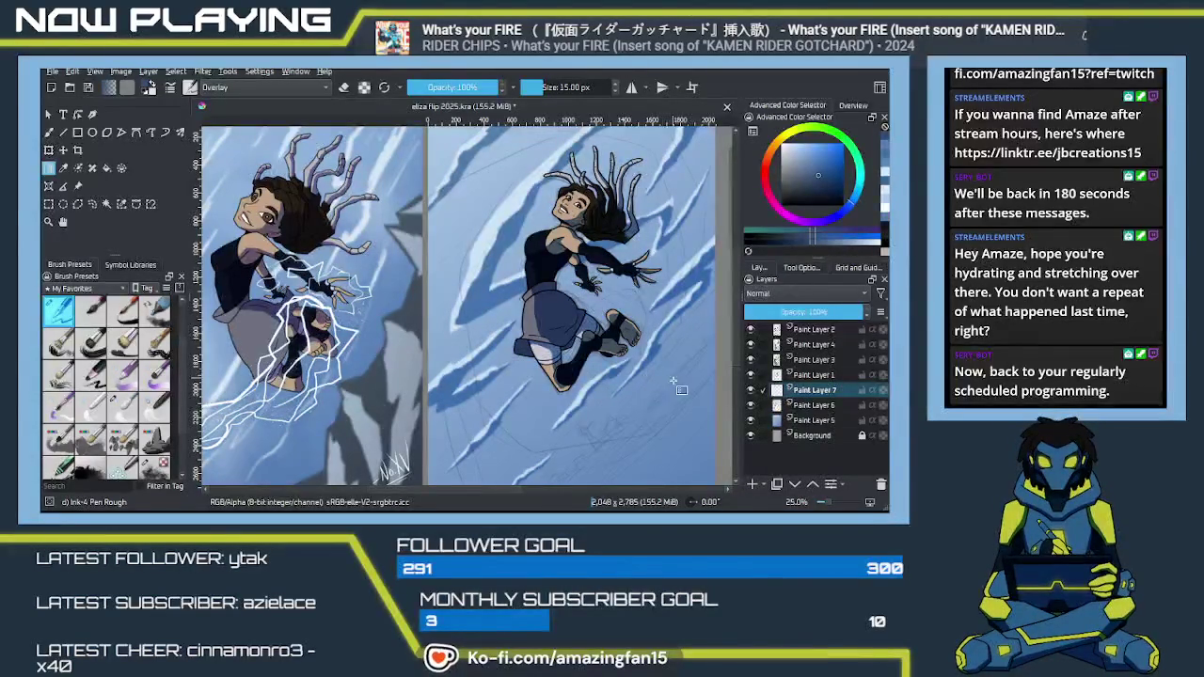
# Save the illustration and try out green shades in the colour selector
pyautogui.moveTo(626, 409); pyautogui.dragTo(579, 315)
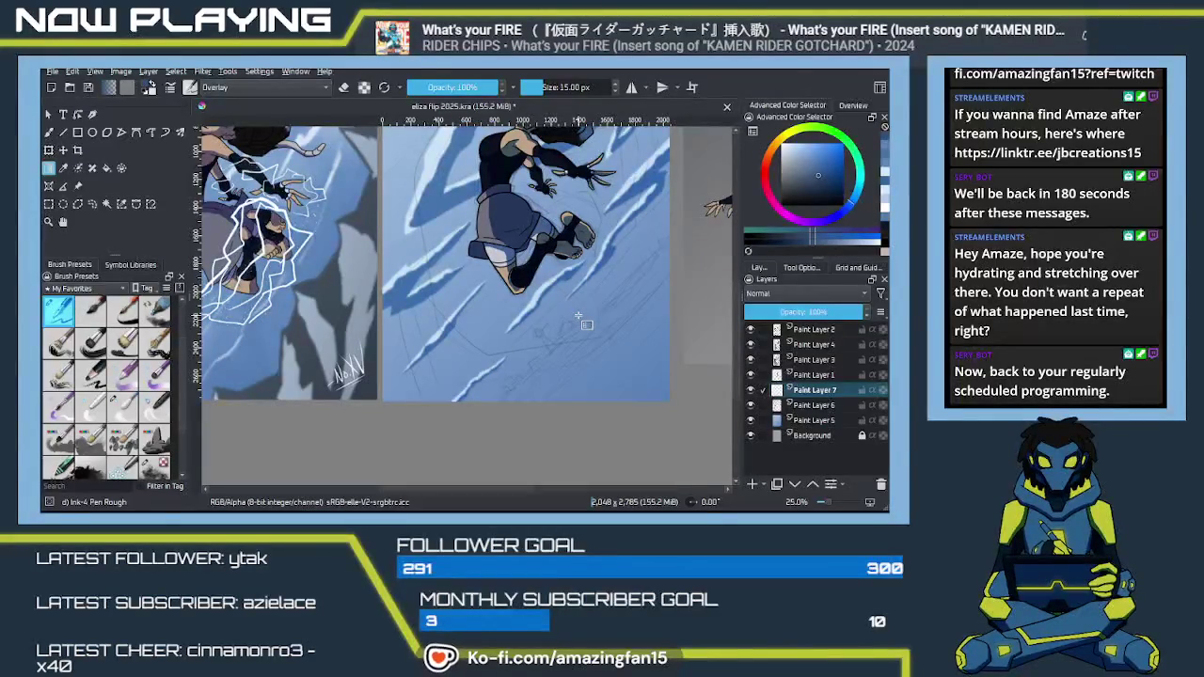
pyautogui.hotkey('ctrl', 's')
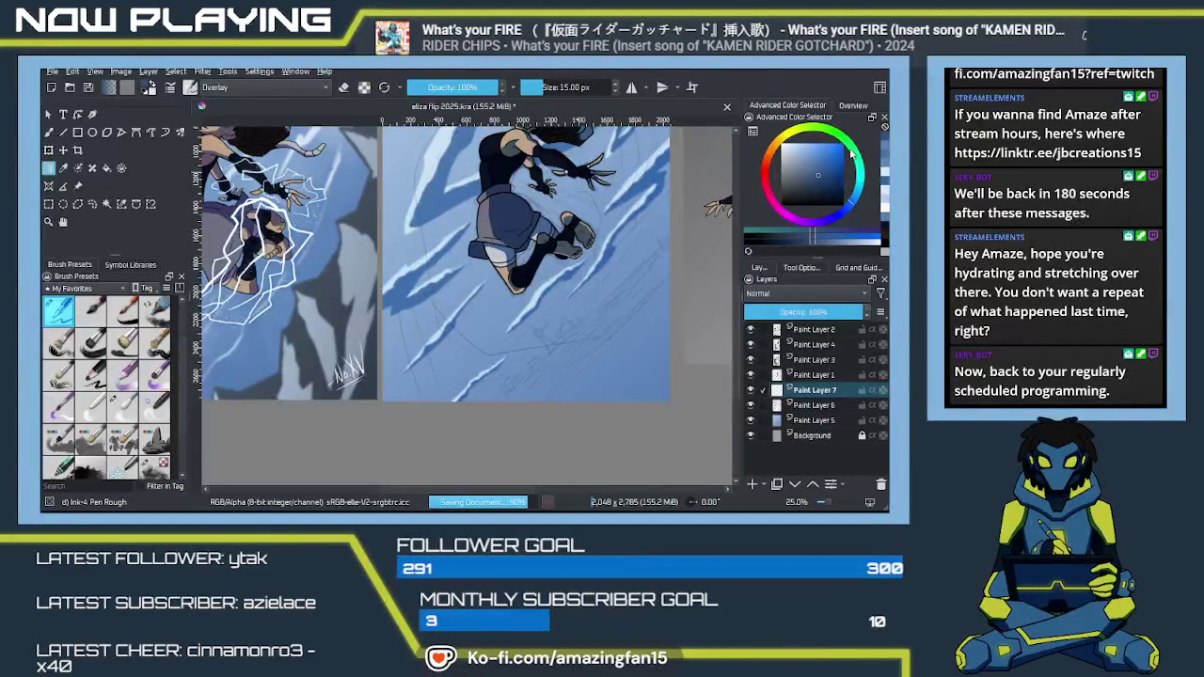
pyautogui.click(851, 153)
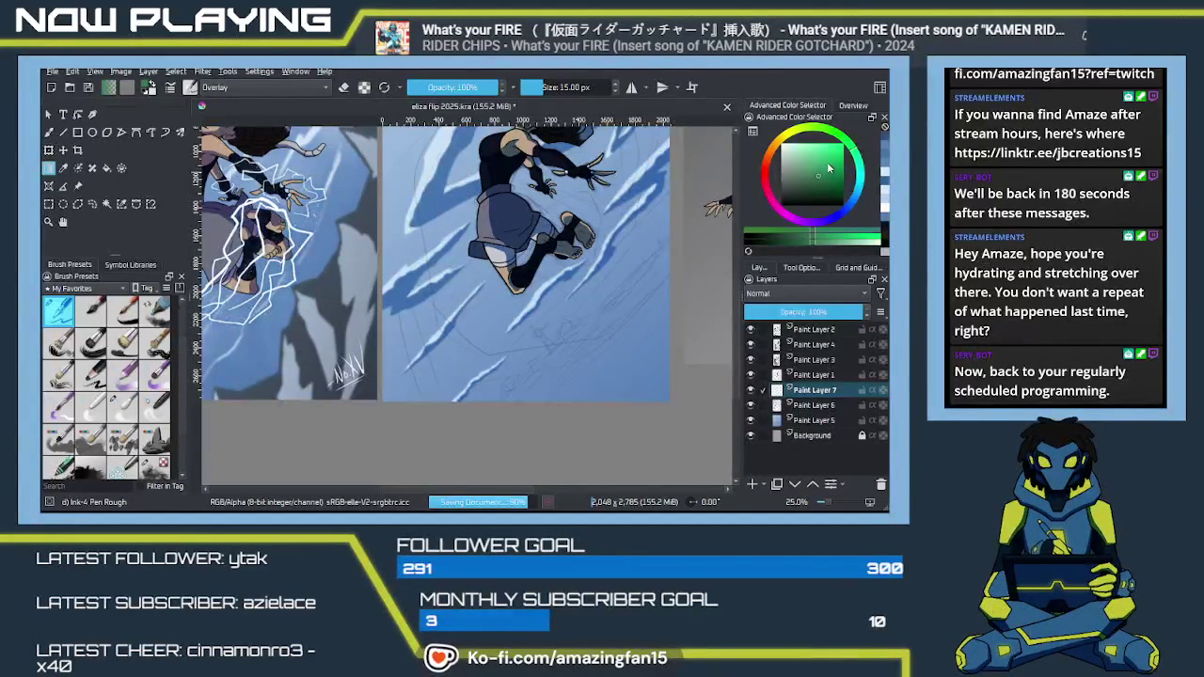
pyautogui.moveTo(827, 169); pyautogui.dragTo(793, 181)
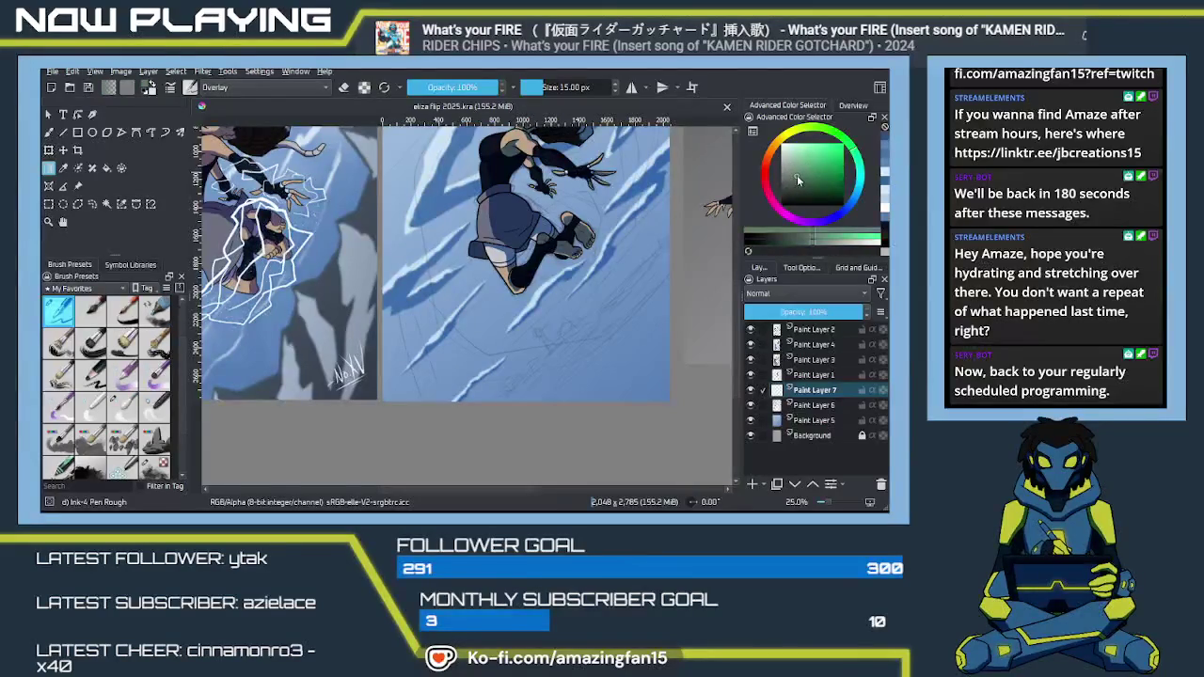
pyautogui.moveTo(796, 175); pyautogui.dragTo(807, 169)
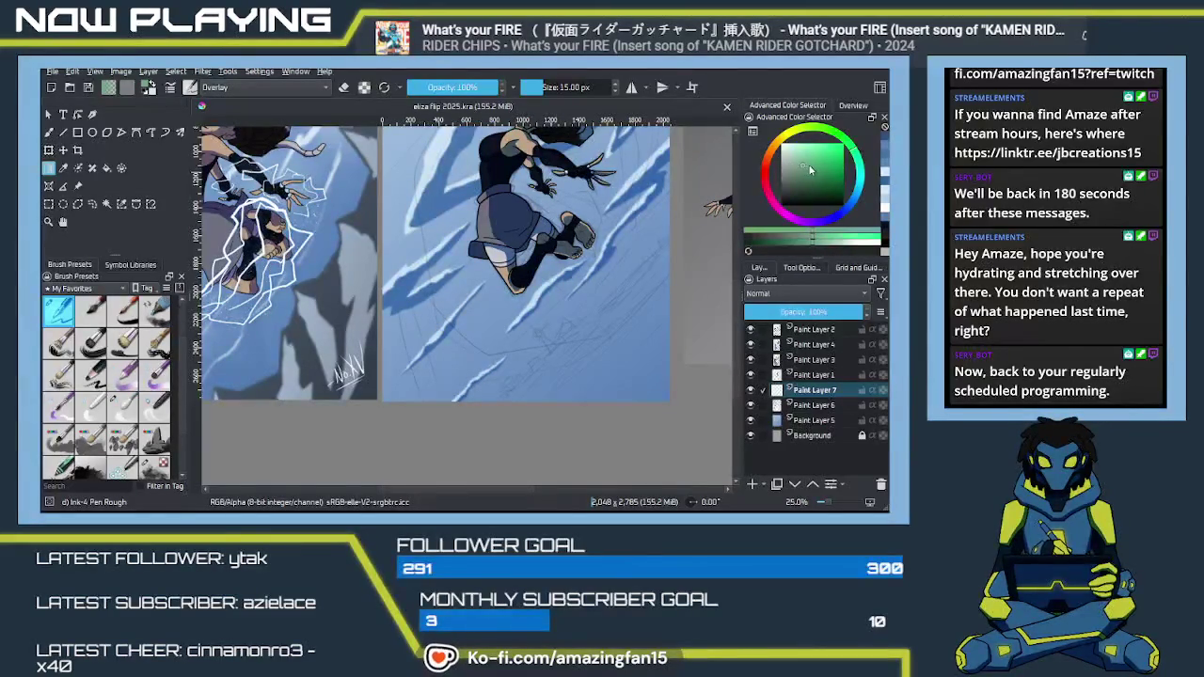
# Try a darker red, then sample the sky's blue back as the painting colour
pyautogui.click(770, 161)
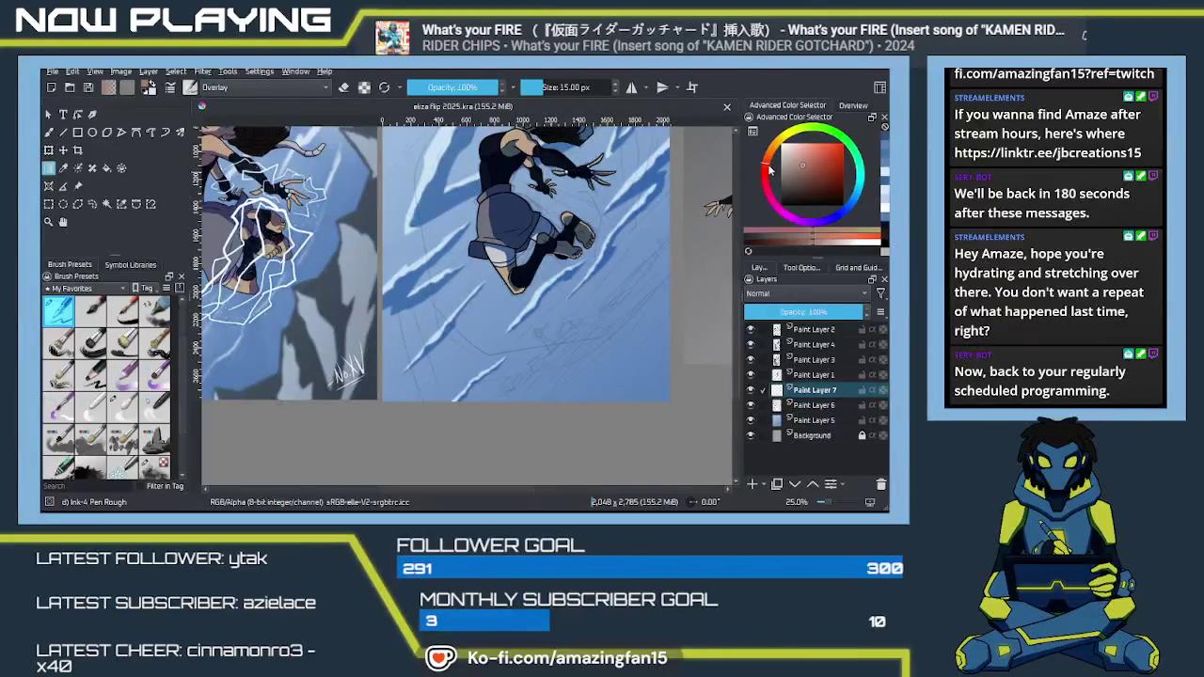
pyautogui.moveTo(807, 169); pyautogui.dragTo(801, 172)
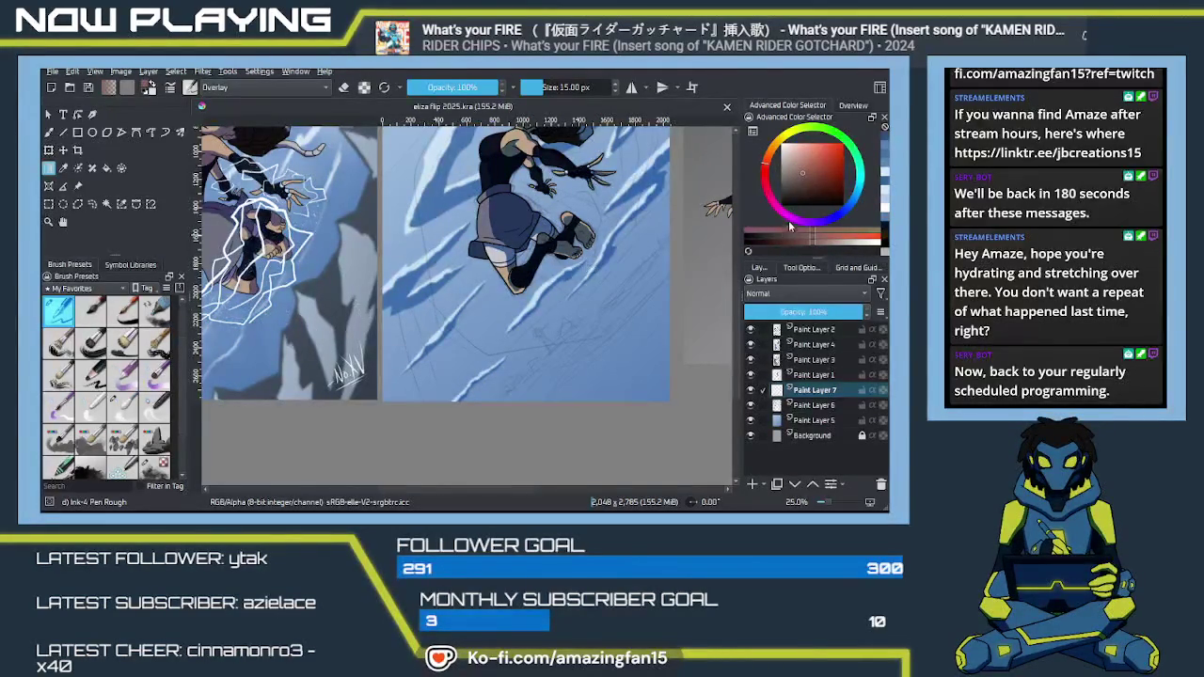
pyautogui.press('p')
pyautogui.click(329, 277)
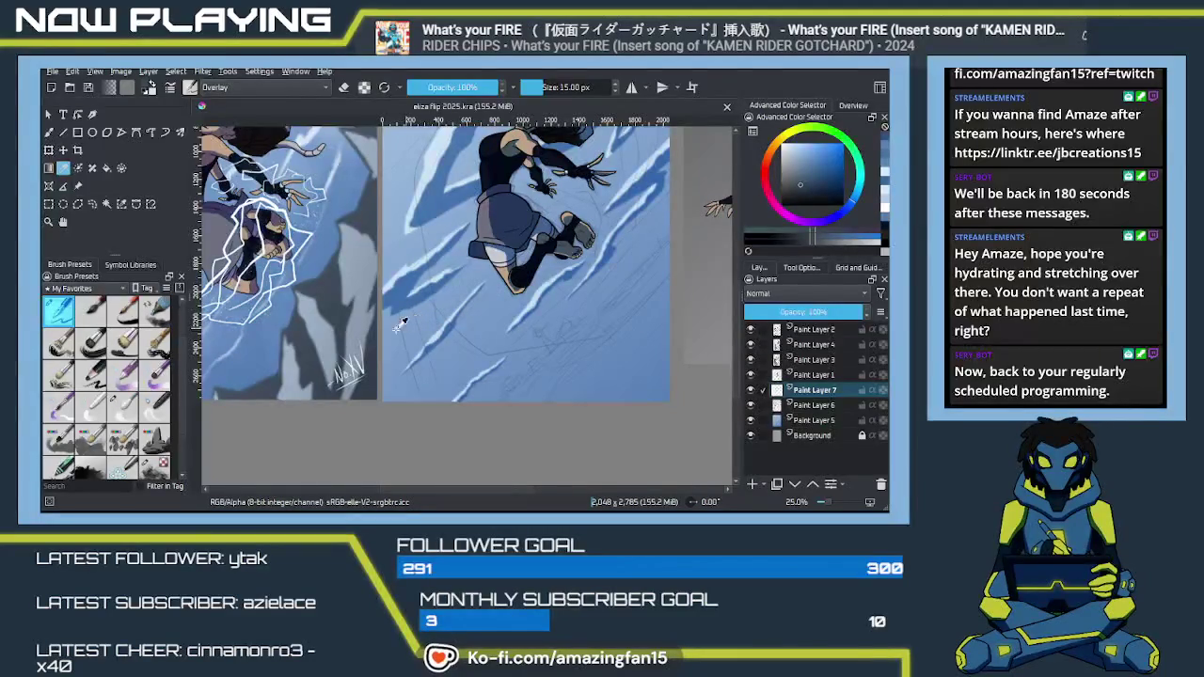
# Outline the picture's lower-right corner with a freehand selection for the hill
pyautogui.click(93, 206)
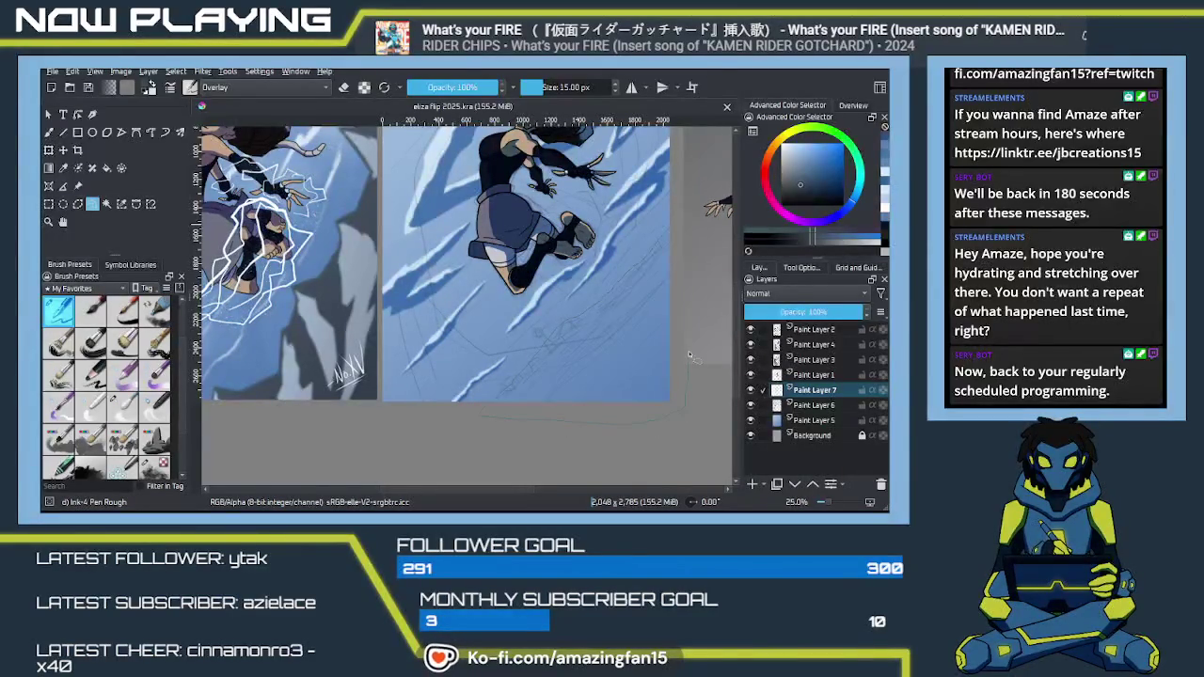
pyautogui.doubleClick(678, 222)
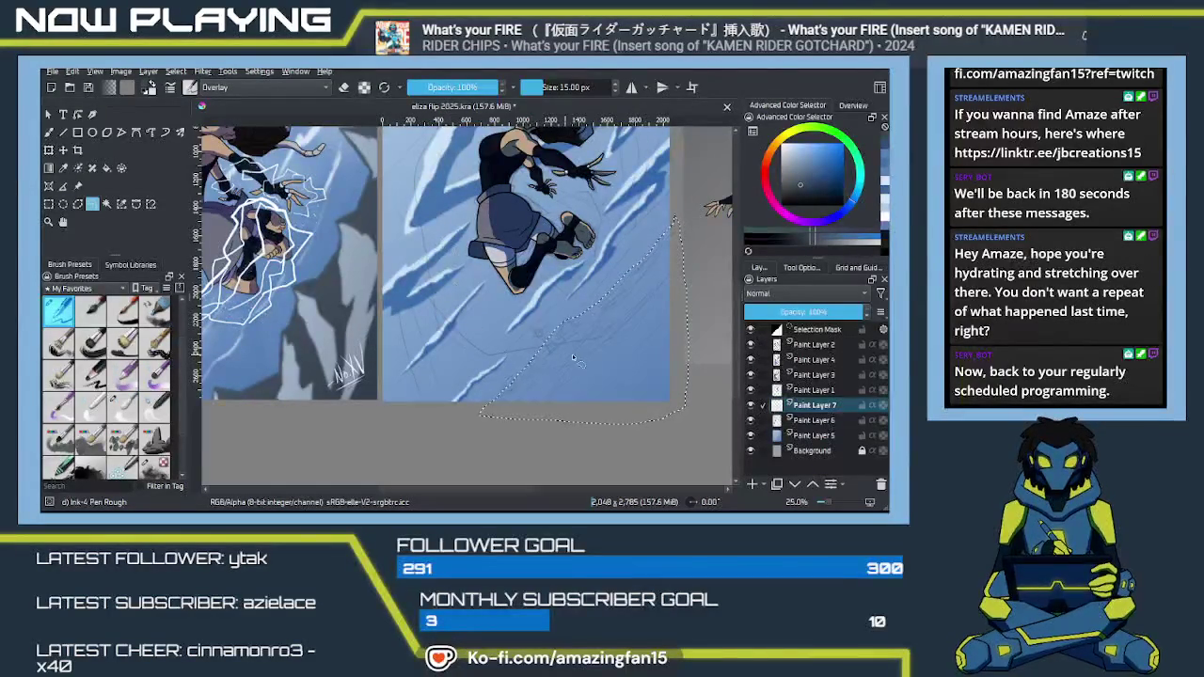
pyautogui.moveTo(594, 368); pyautogui.dragTo(562, 358)
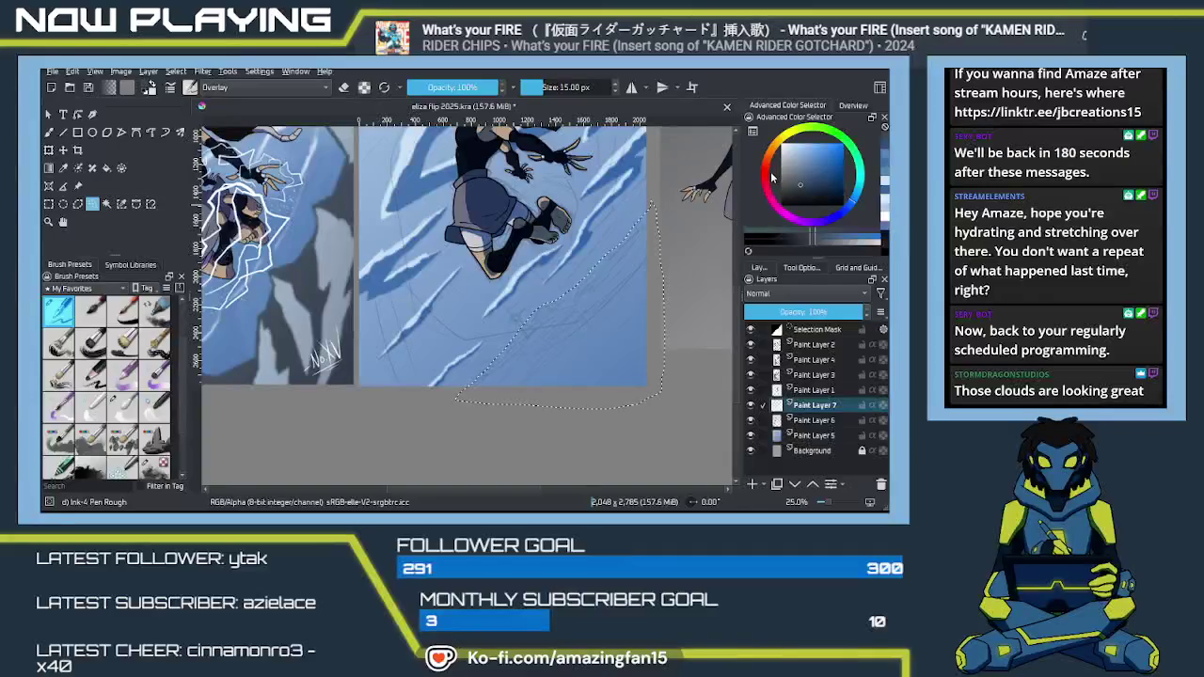
pyautogui.moveTo(567, 272)
pyautogui.mouseDown()
pyautogui.moveTo(577, 339)
pyautogui.moveTo(592, 344)
pyautogui.mouseUp()
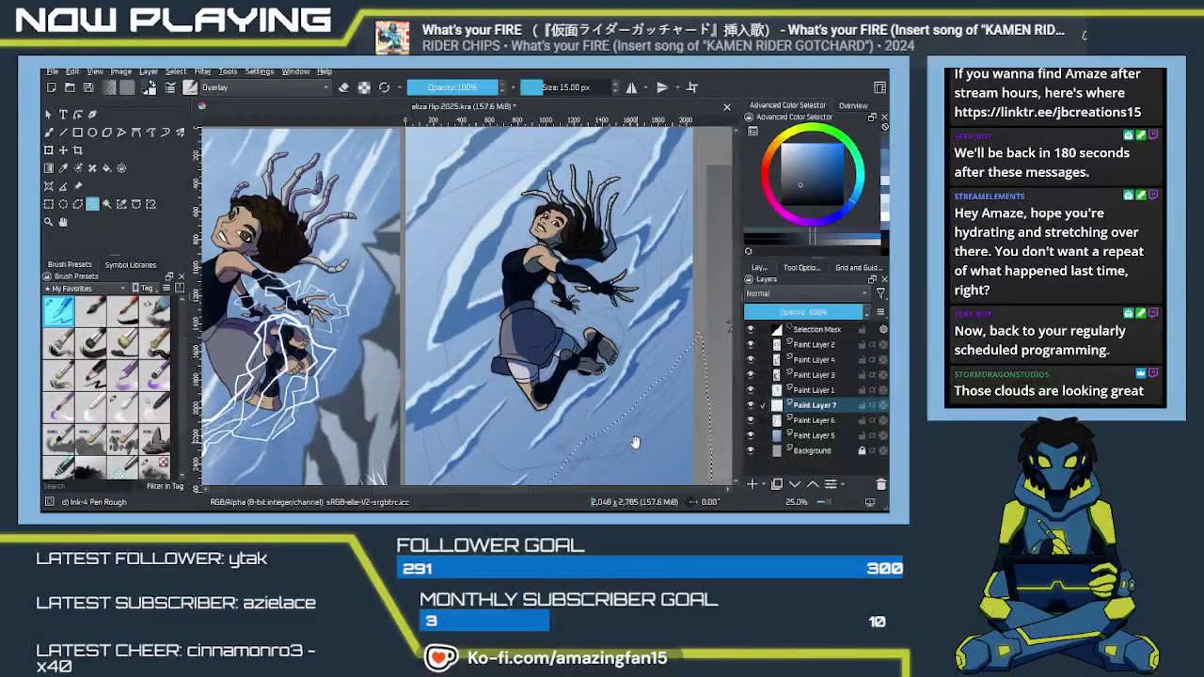
# Pick a dark muted green for the hill in the Advanced Color Selector and choose the Gradient tool
pyautogui.scroll(-2, 617, 388)
pyautogui.scroll(-2, 617, 388)
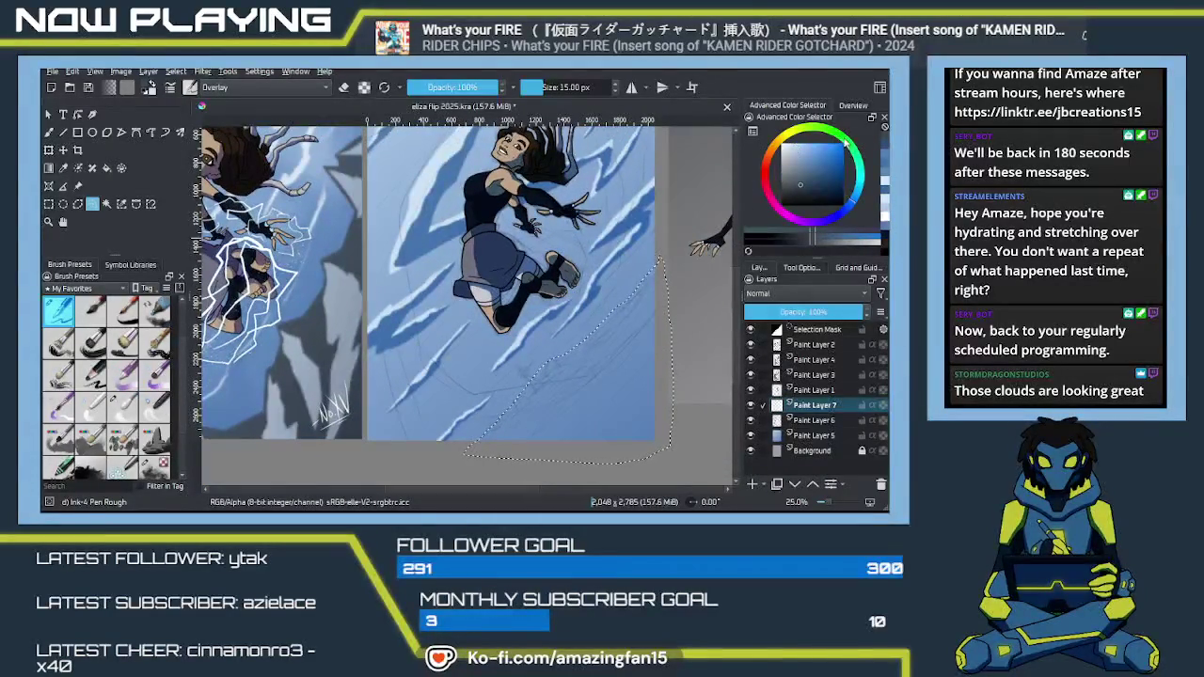
pyautogui.click(770, 175)
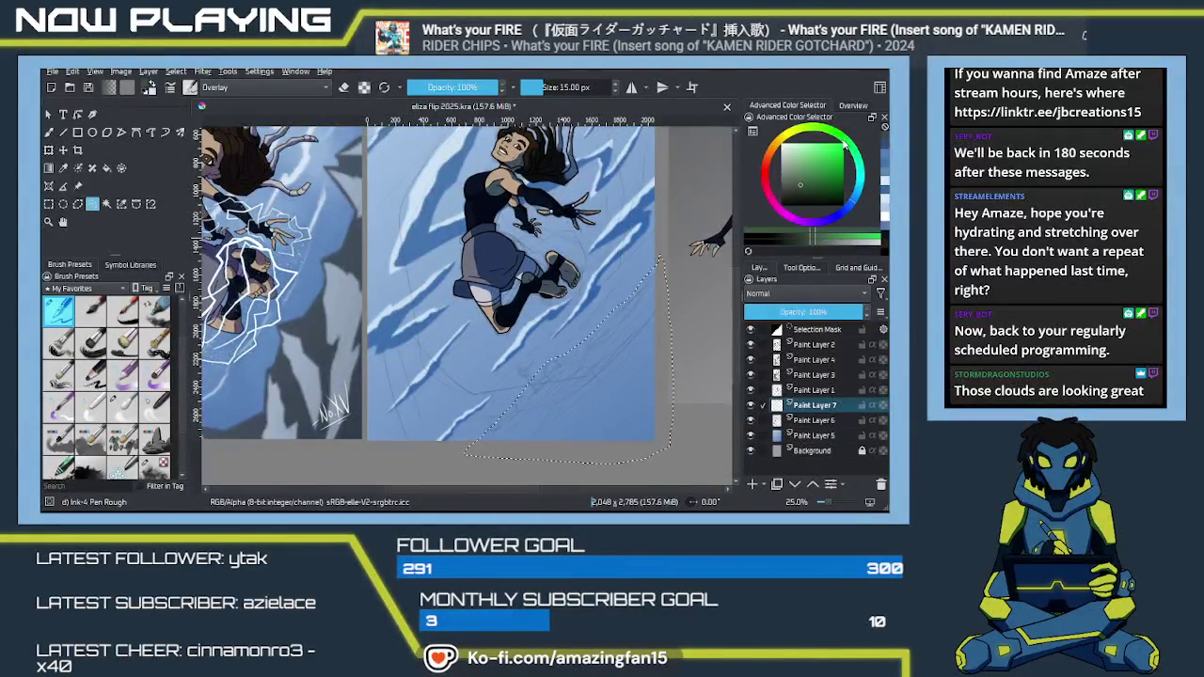
pyautogui.click(786, 195)
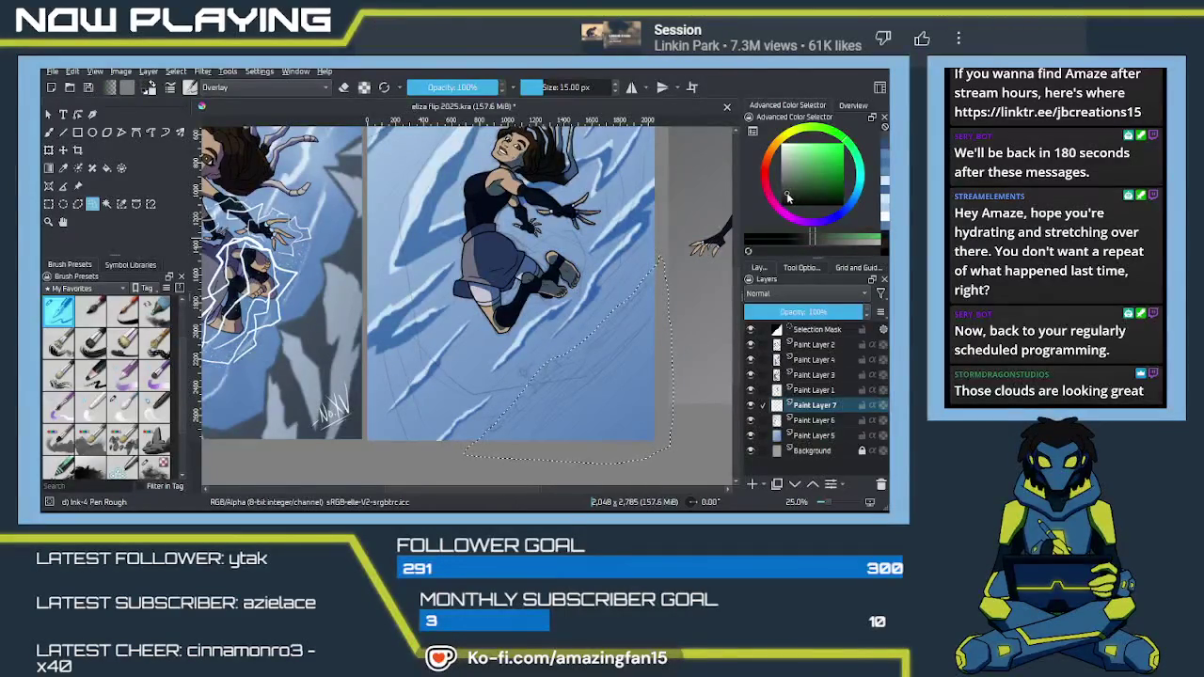
pyautogui.click(786, 191)
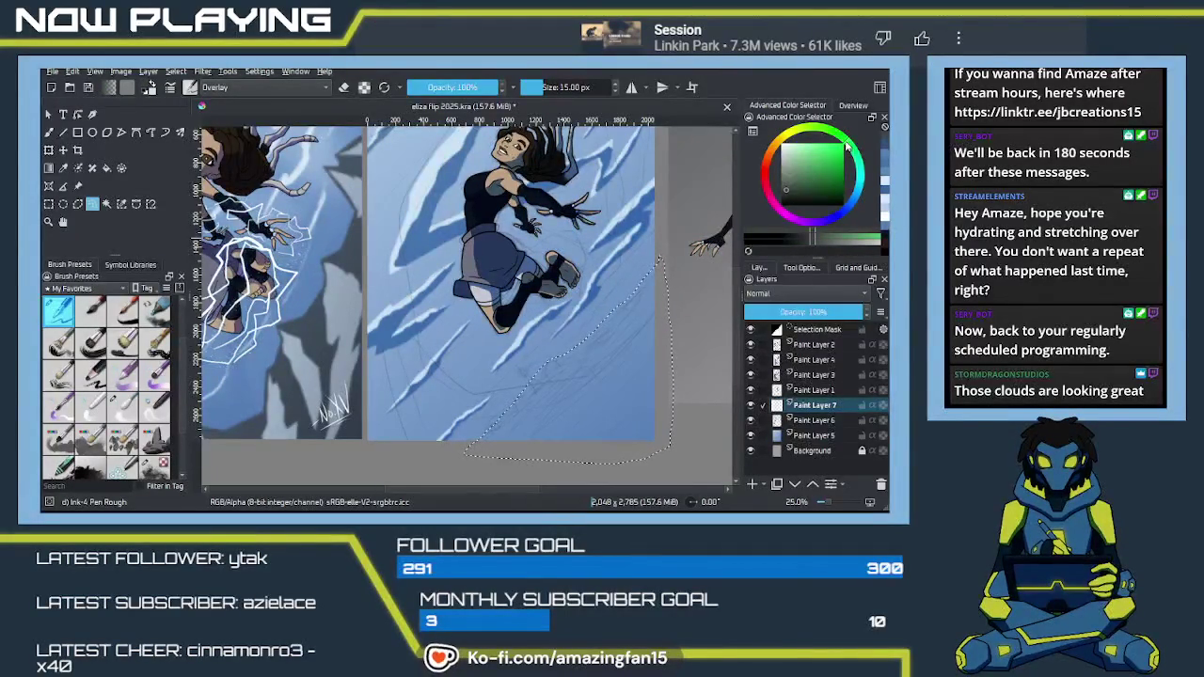
pyautogui.click(791, 191)
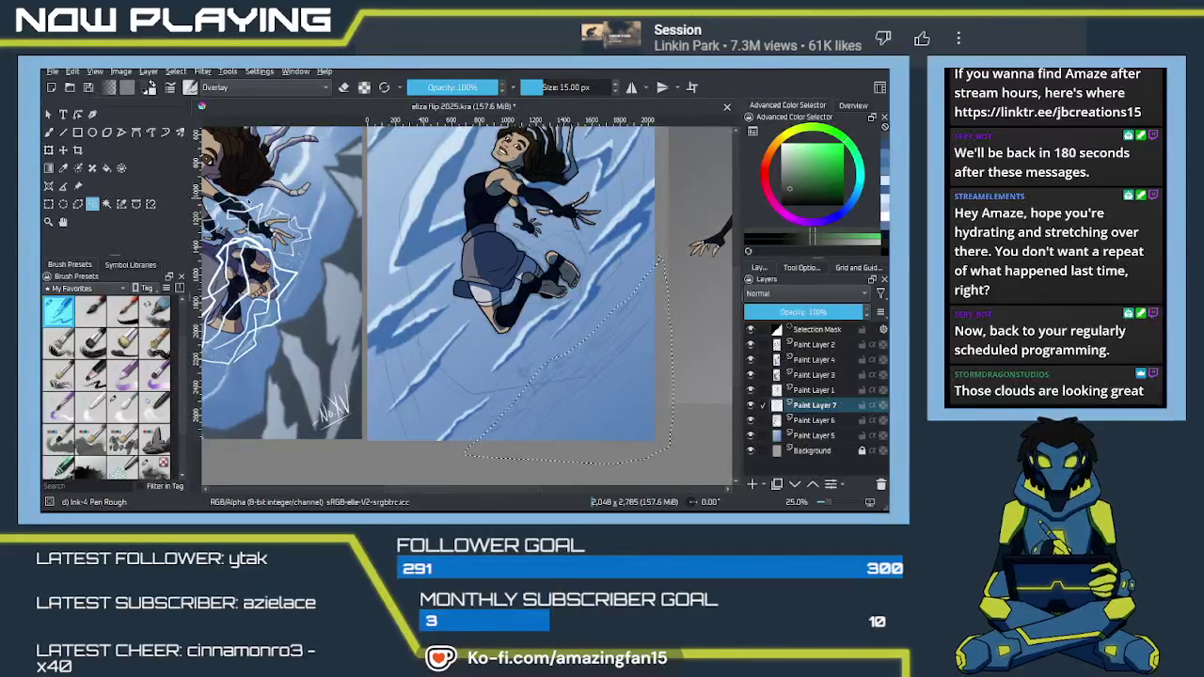
pyautogui.press('x')
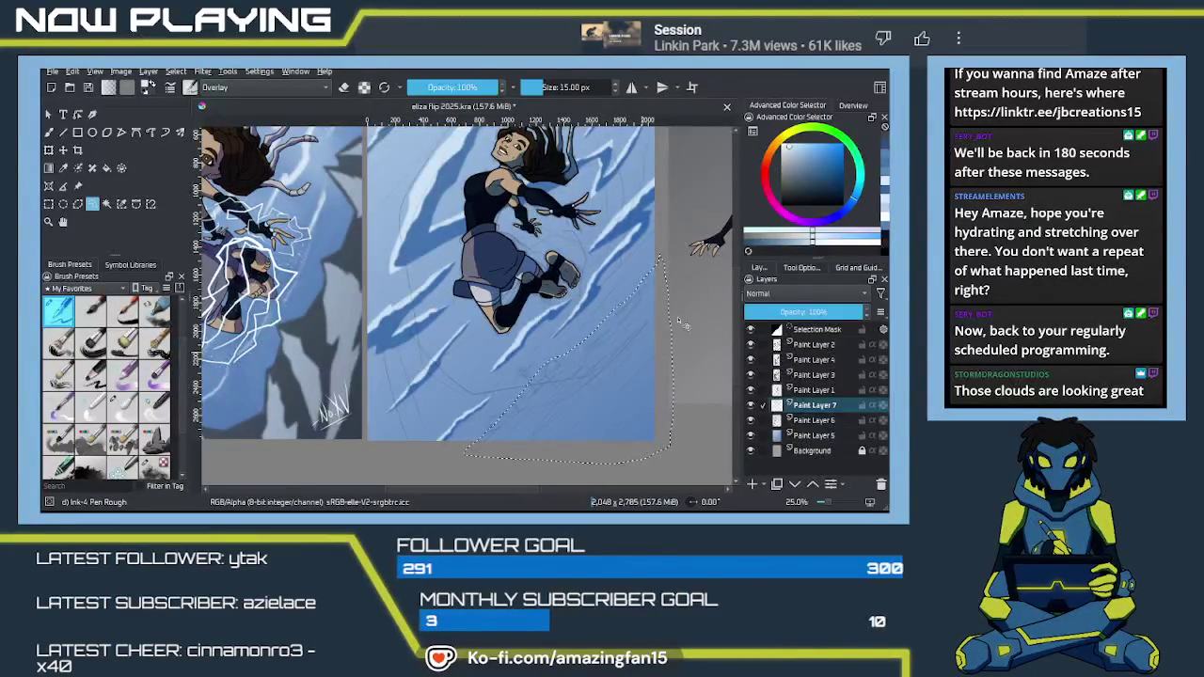
pyautogui.click(847, 145)
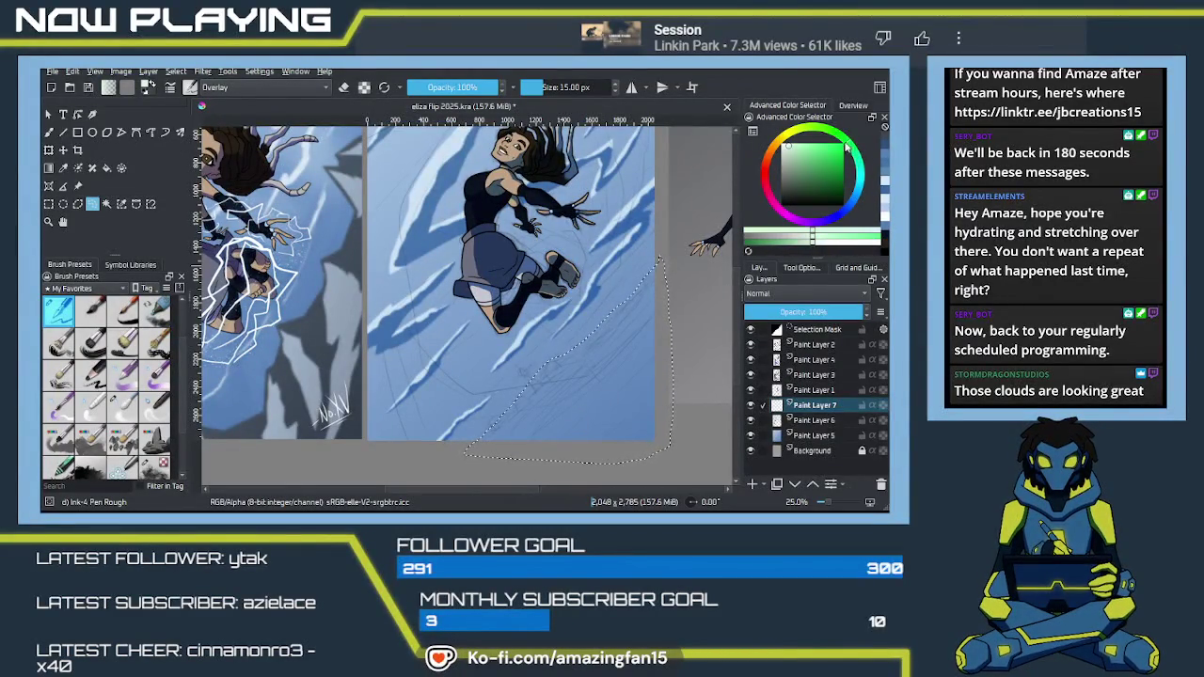
pyautogui.click(798, 195)
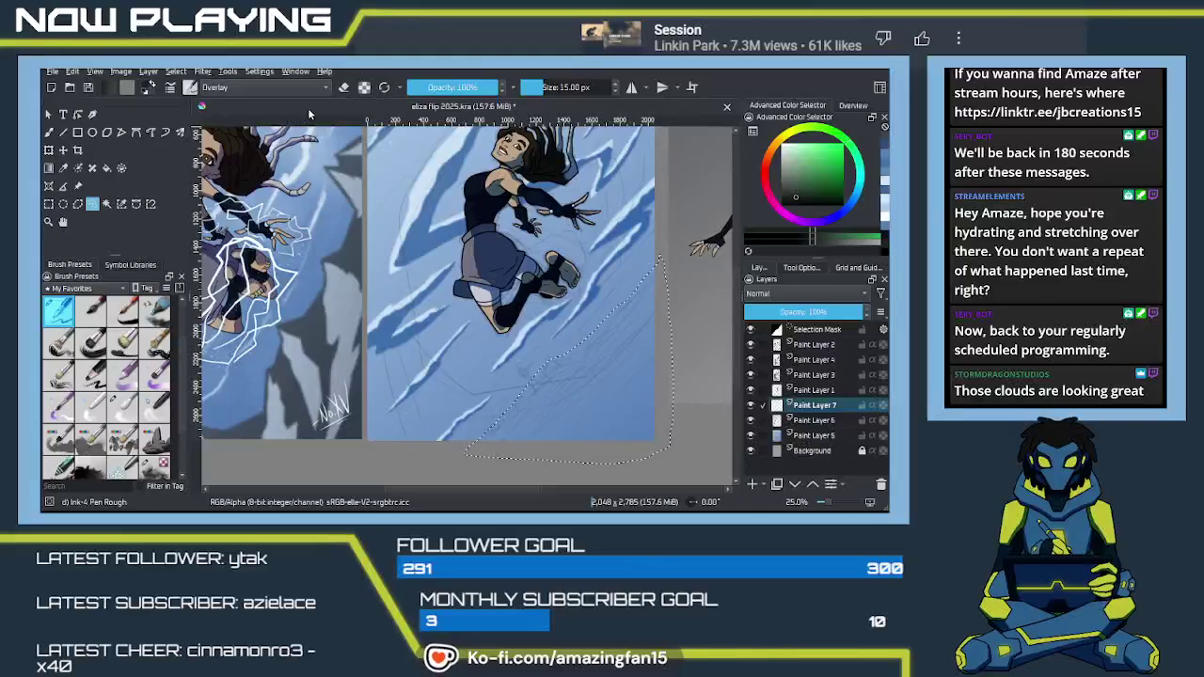
pyautogui.click(49, 167)
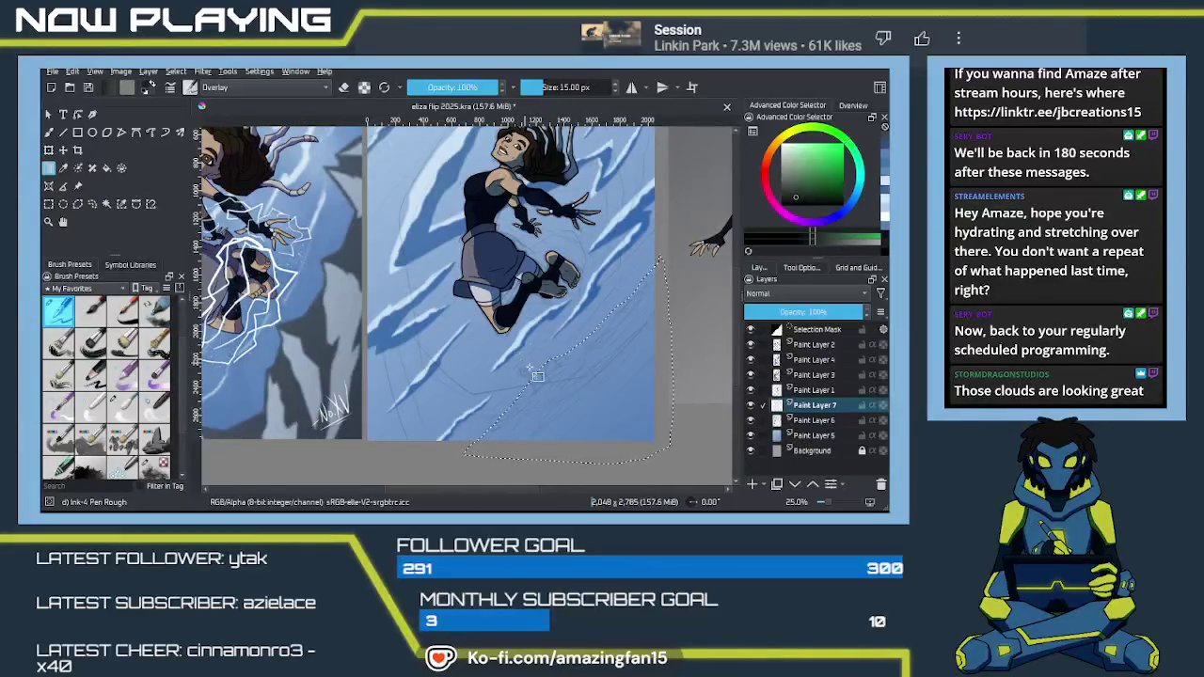
# Fill the lower-right corner with a dark green gradient, redoing it once, then deselect
pyautogui.moveTo(622, 421); pyautogui.dragTo(646, 448)
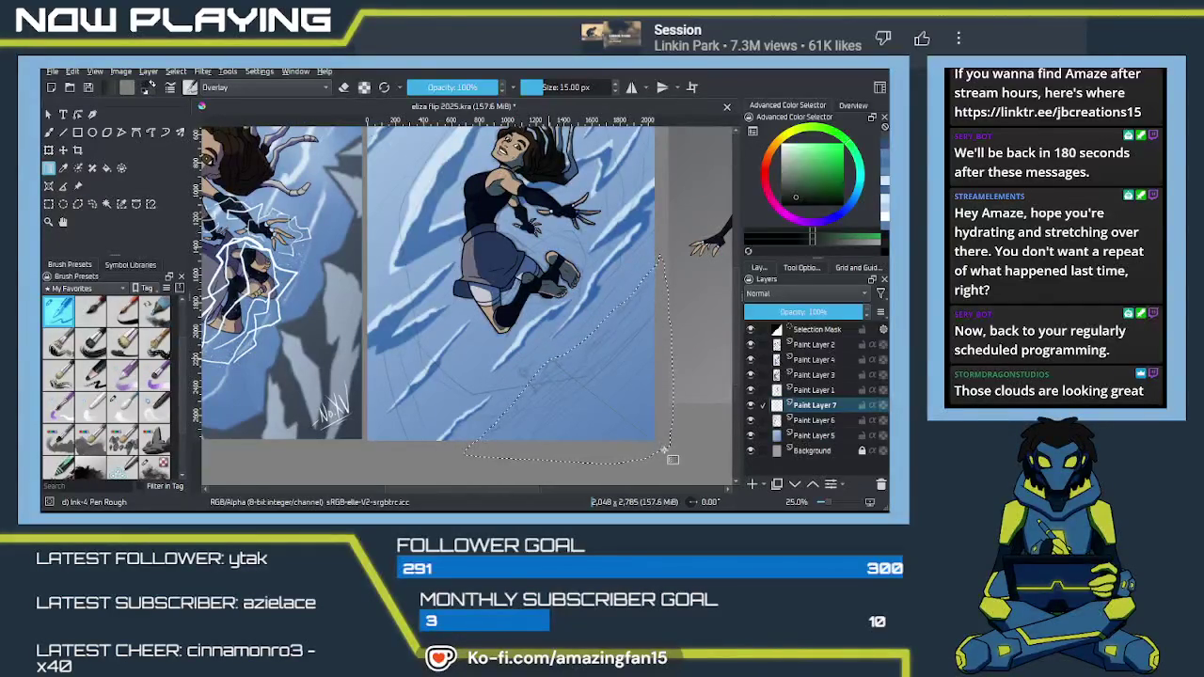
pyautogui.hotkey('ctrl', 'z')
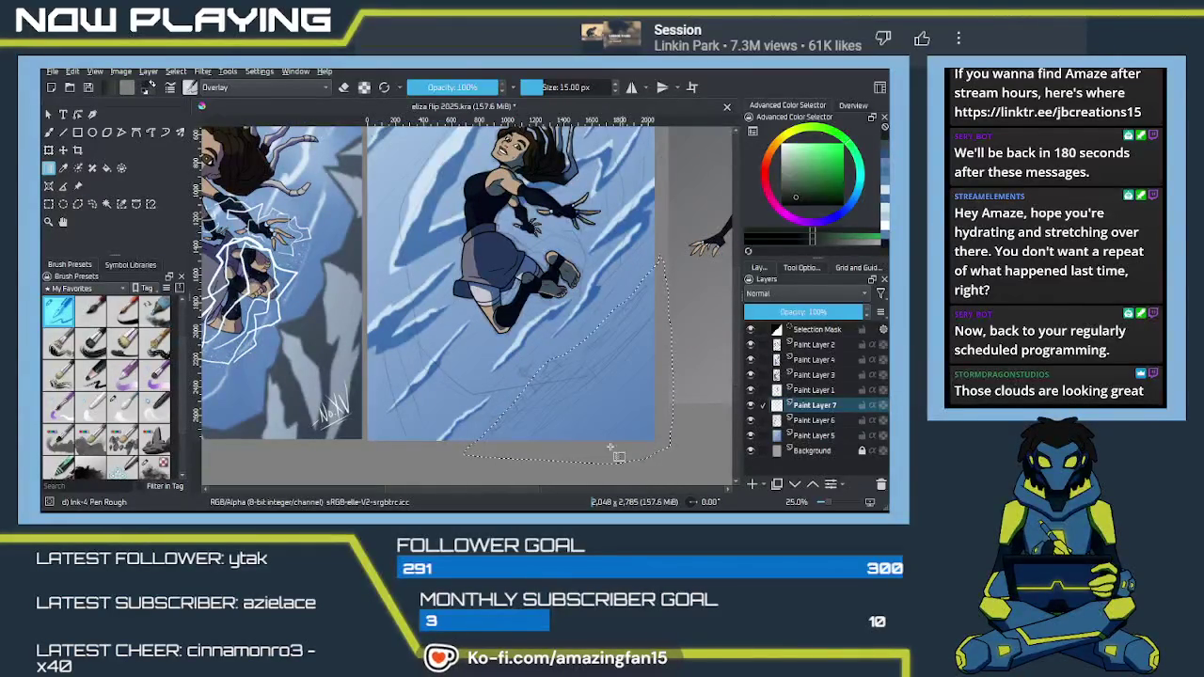
pyautogui.press('l')
pyautogui.moveTo(569, 361); pyautogui.dragTo(665, 477)
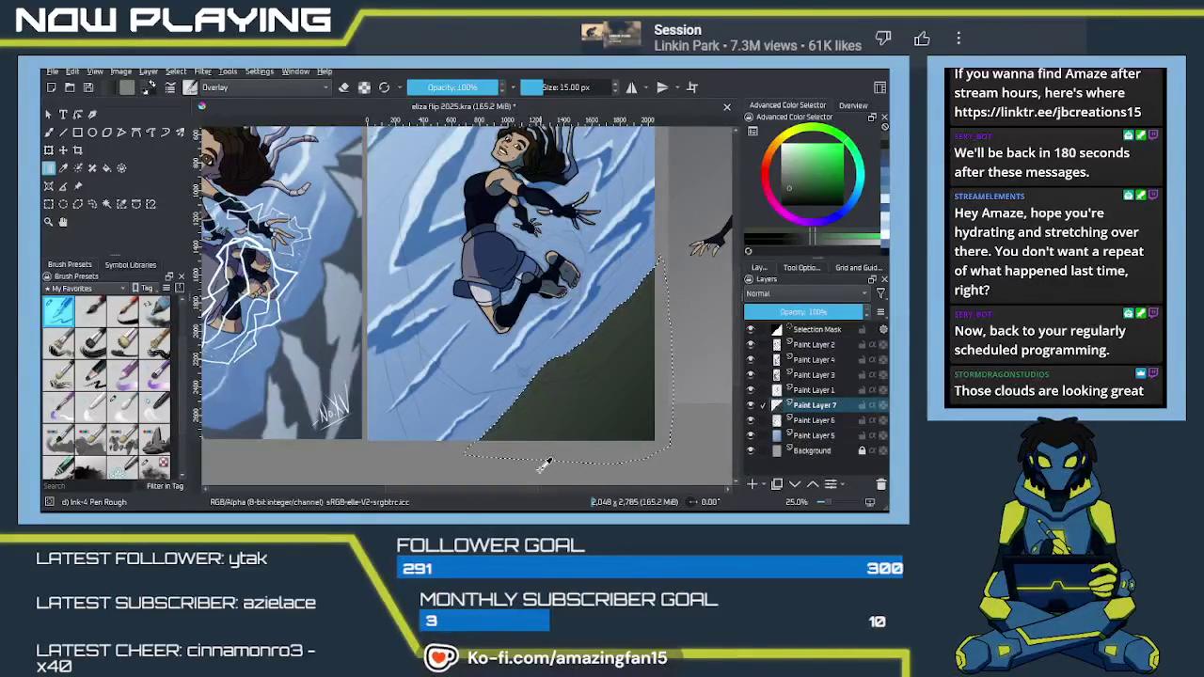
pyautogui.hotkey('ctrl', 'shift', 'a')
pyautogui.moveTo(582, 434)
pyautogui.mouseDown()
pyautogui.moveTo(568, 382)
pyautogui.moveTo(550, 389)
pyautogui.moveTo(571, 395)
pyautogui.moveTo(383, 381)
pyautogui.mouseUp()
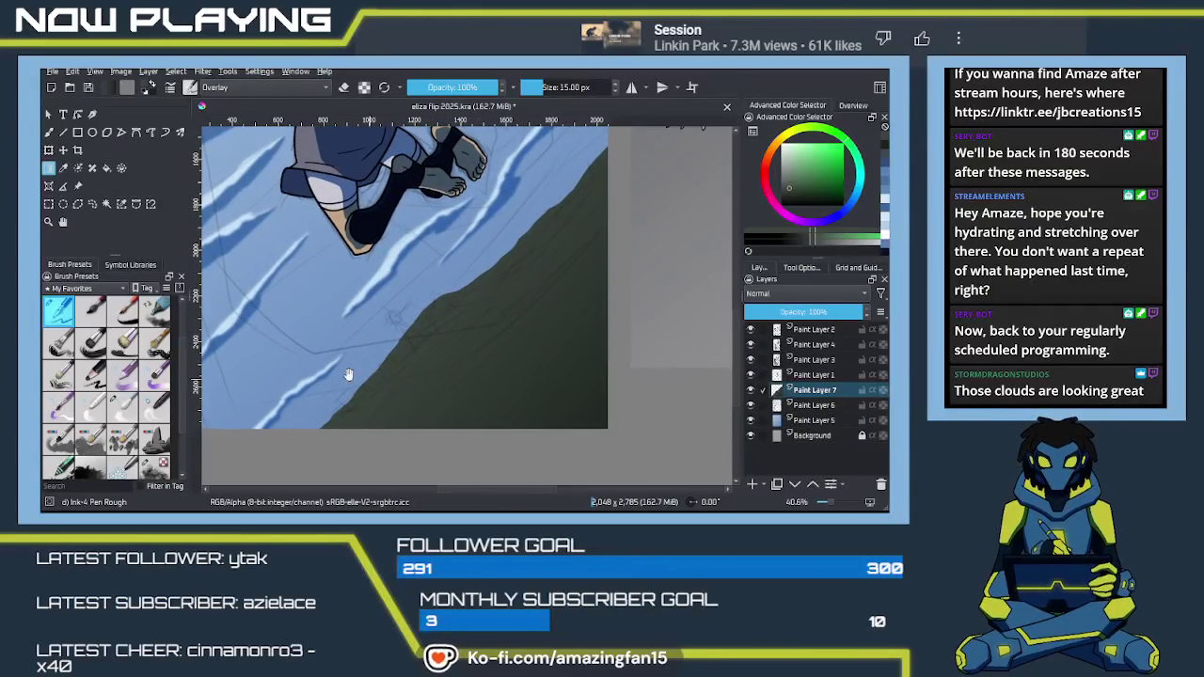
# Start a freehand selection tracing a zigzag grass outline up the hill's edge
pyautogui.click(78, 205)
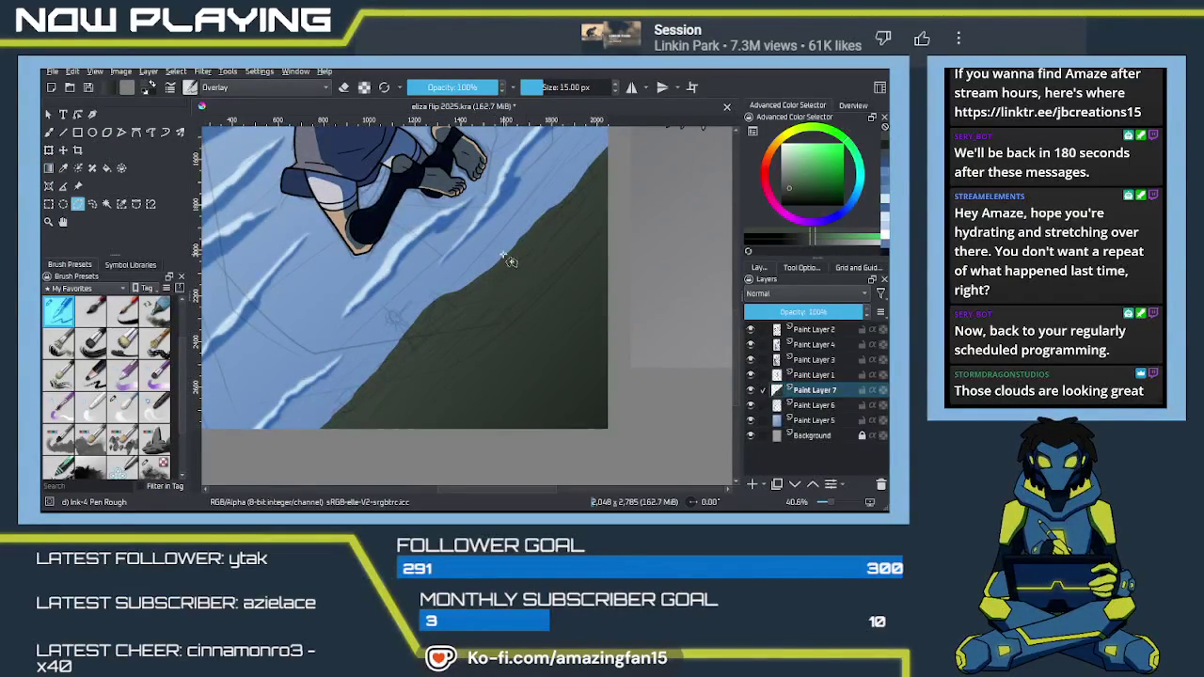
pyautogui.click(332, 428)
pyautogui.moveTo(348, 411)
pyautogui.mouseDown()
pyautogui.moveTo(475, 291)
pyautogui.moveTo(533, 262)
pyautogui.moveTo(509, 297)
pyautogui.moveTo(533, 293)
pyautogui.moveTo(489, 335)
pyautogui.moveTo(523, 326)
pyautogui.moveTo(505, 330)
pyautogui.moveTo(545, 294)
pyautogui.mouseUp()
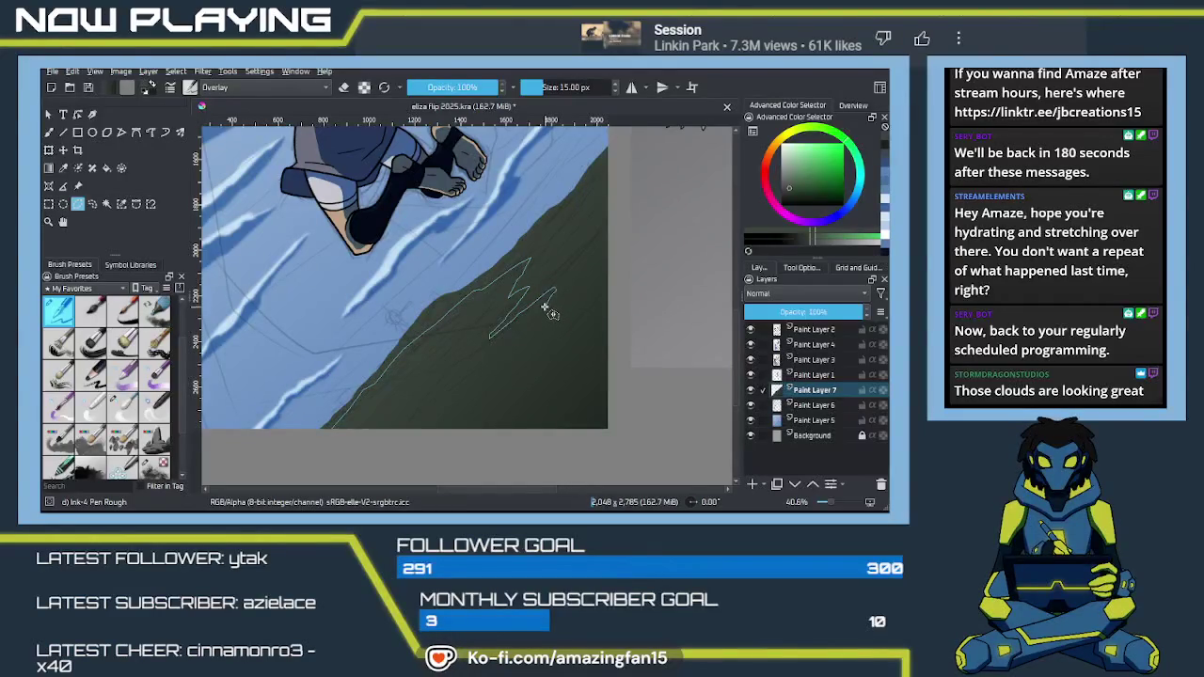
pyautogui.moveTo(532, 327)
pyautogui.mouseDown()
pyautogui.moveTo(554, 293)
pyautogui.moveTo(569, 320)
pyautogui.moveTo(598, 326)
pyautogui.mouseUp()
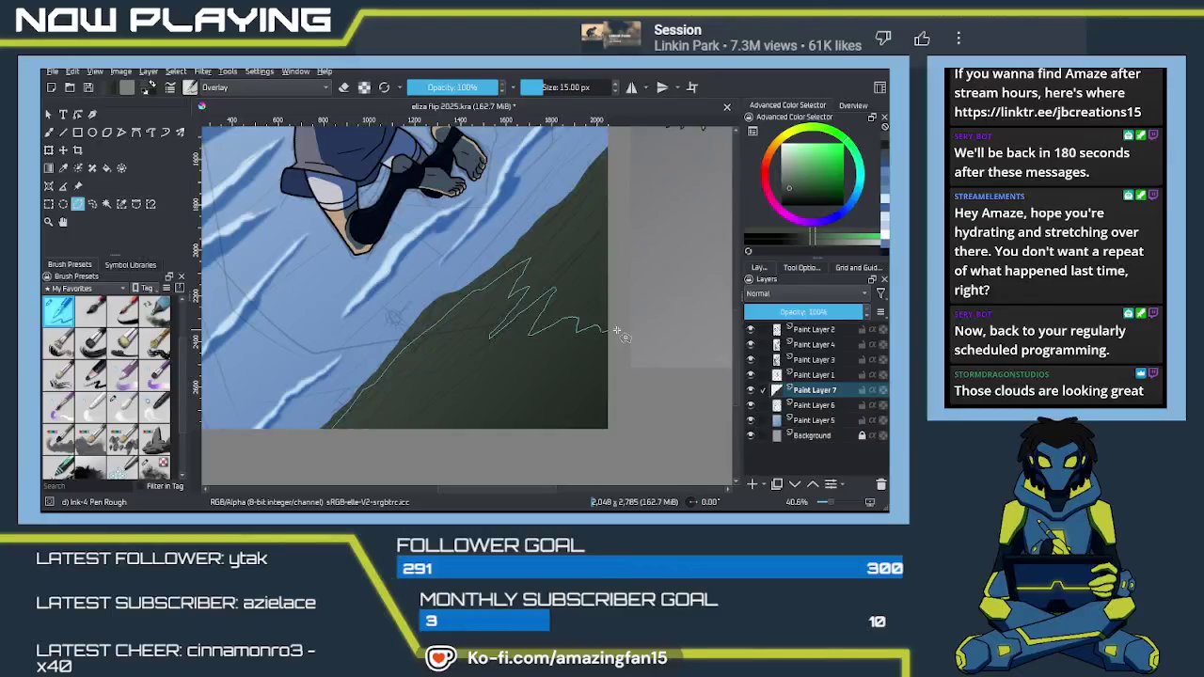
# Close the grass outline and add more zigzag grass-blade areas up the slope to the selection
pyautogui.moveTo(478, 449); pyautogui.dragTo(329, 439)
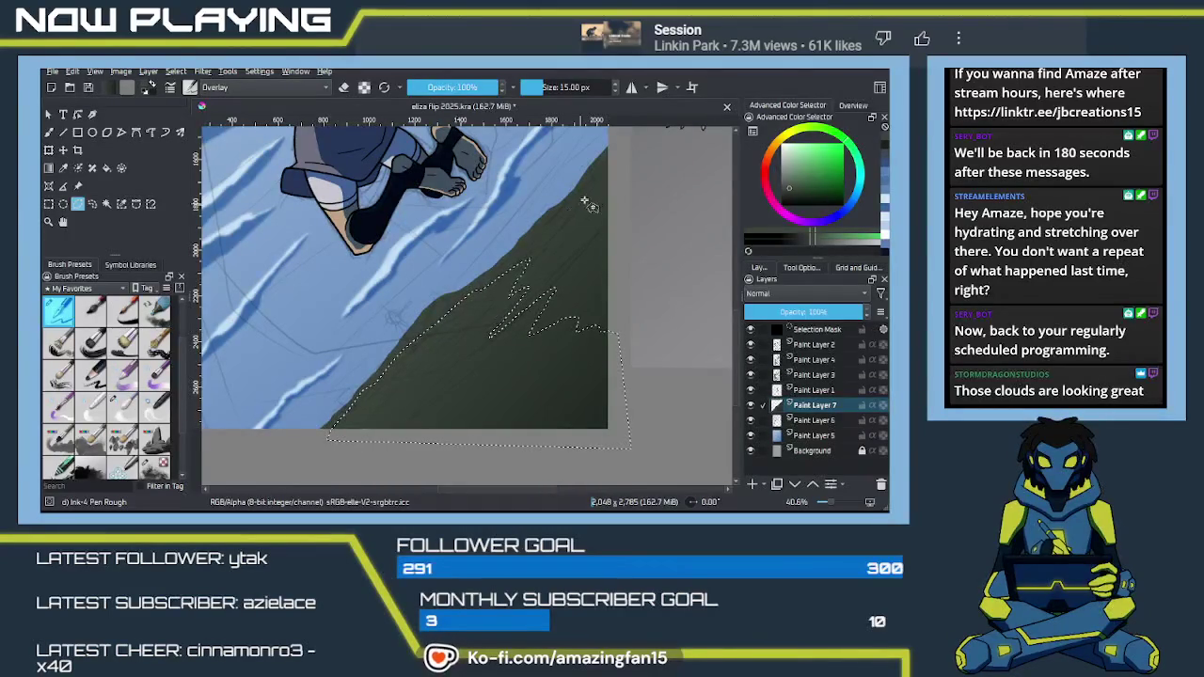
pyautogui.moveTo(612, 156); pyautogui.dragTo(574, 195)
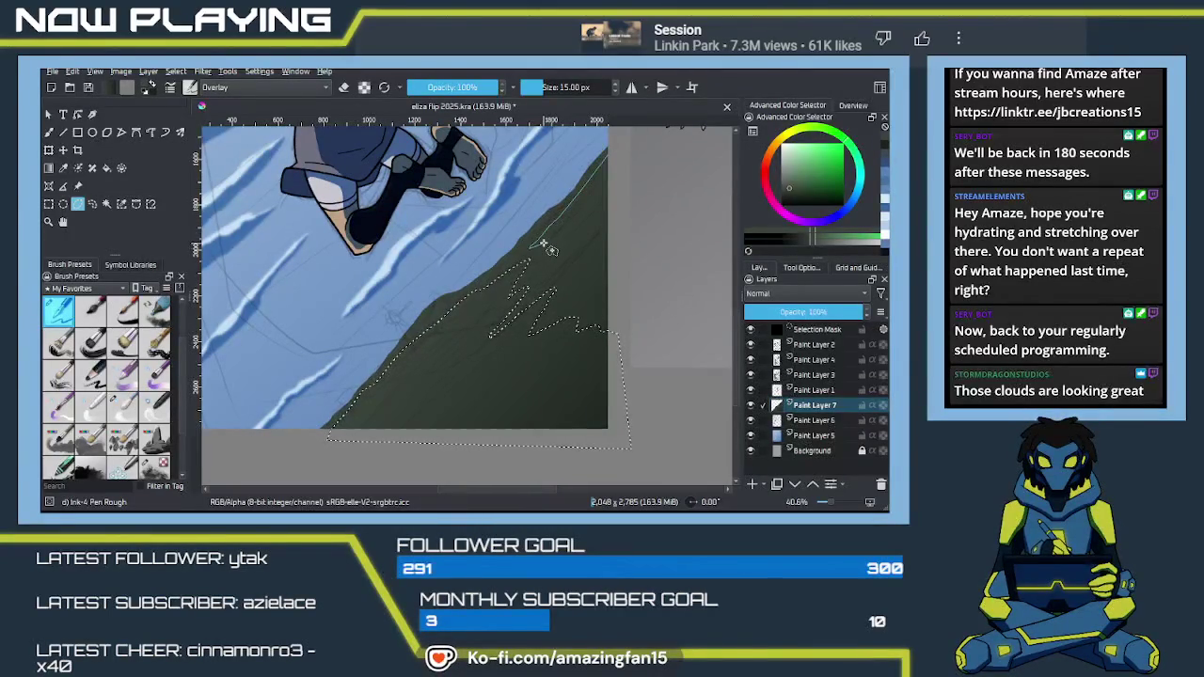
pyautogui.moveTo(544, 247); pyautogui.dragTo(532, 280)
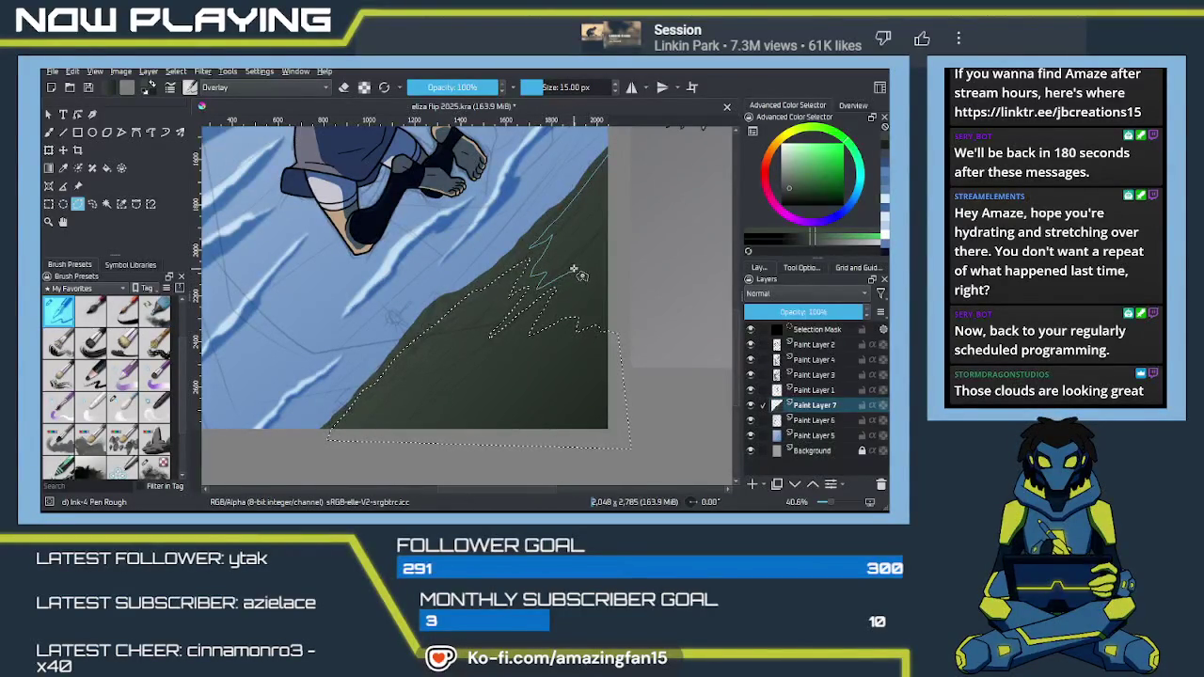
pyautogui.moveTo(574, 271); pyautogui.dragTo(554, 307)
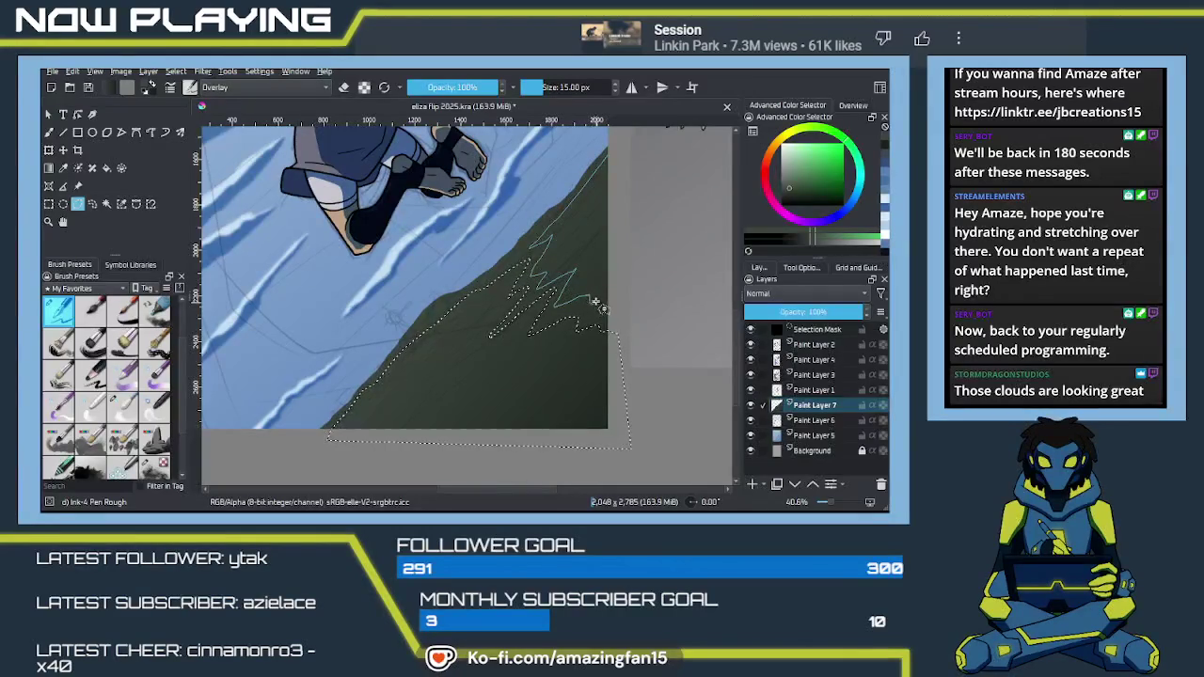
pyautogui.moveTo(626, 165)
pyautogui.mouseDown()
pyautogui.moveTo(608, 155)
pyautogui.moveTo(584, 293)
pyautogui.mouseUp()
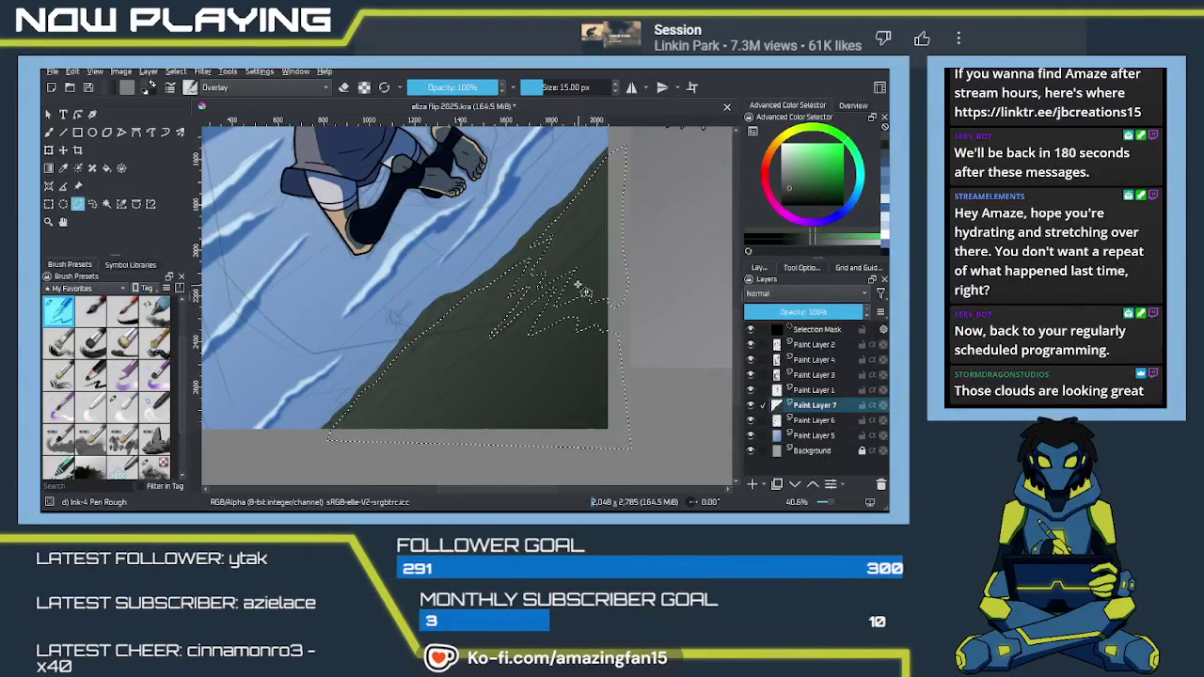
pyautogui.scroll(4, 584, 279)
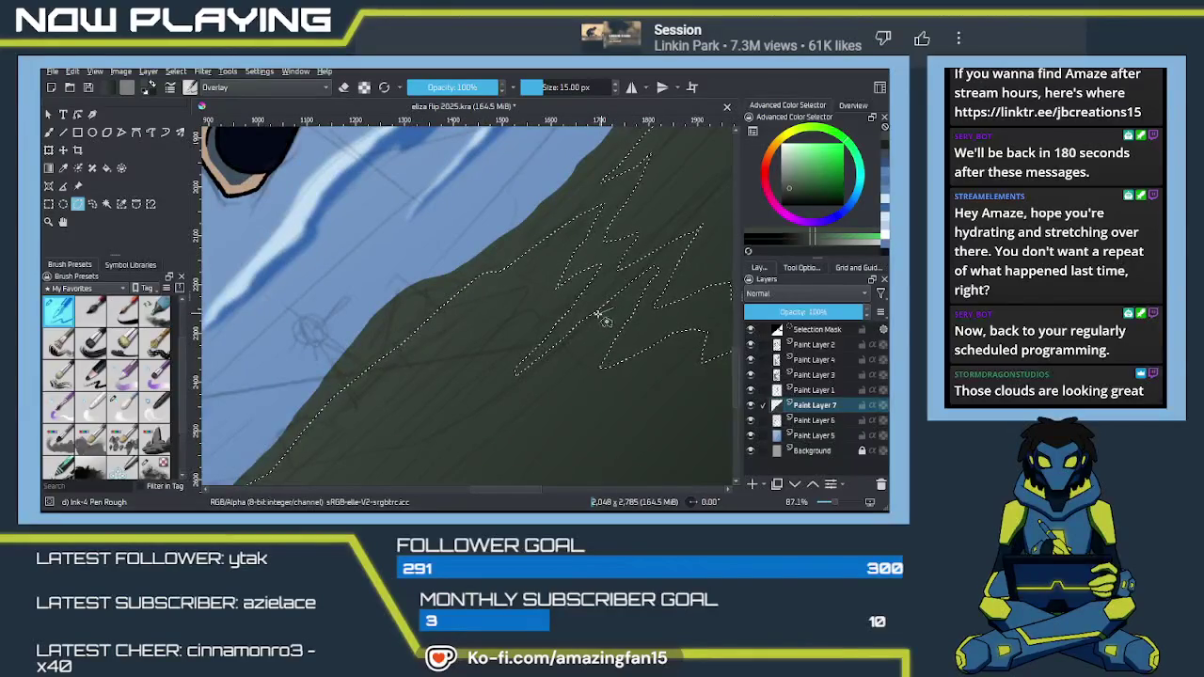
pyautogui.moveTo(614, 308)
pyautogui.mouseDown()
pyautogui.moveTo(546, 330)
pyautogui.moveTo(499, 376)
pyautogui.moveTo(532, 377)
pyautogui.moveTo(613, 306)
pyautogui.mouseUp()
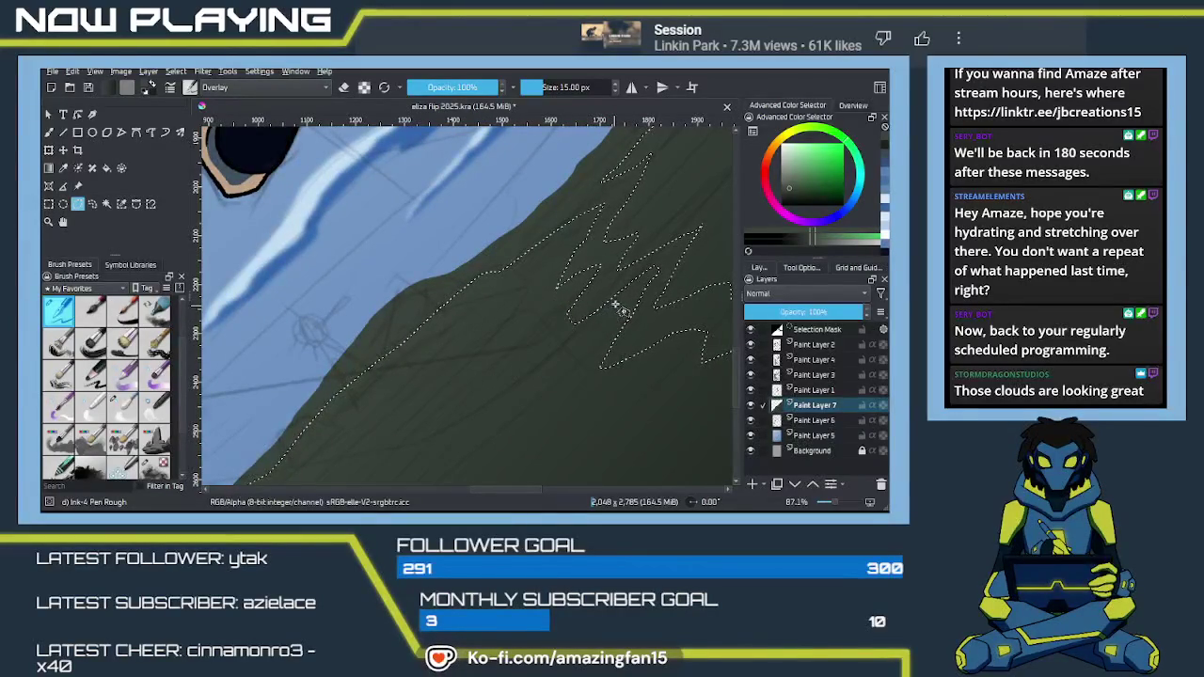